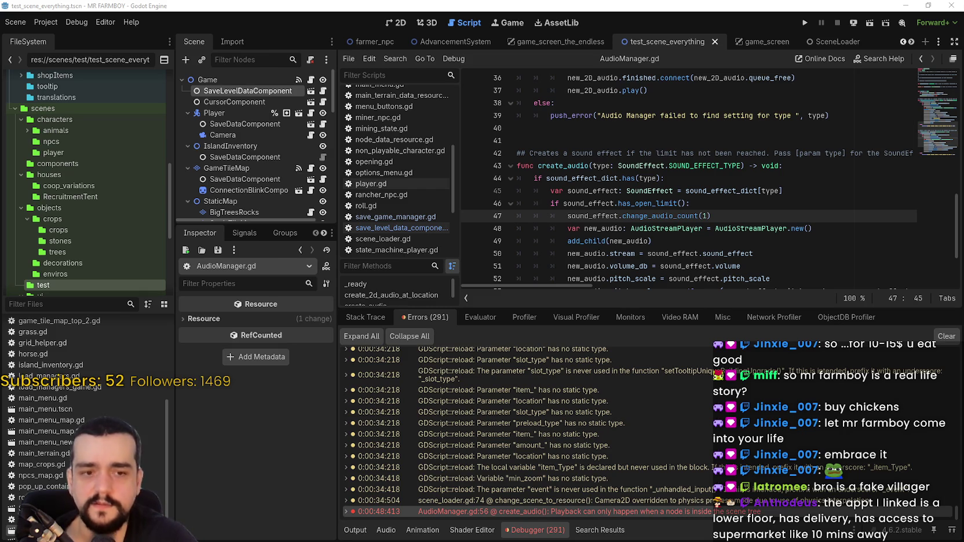
Step: Review the script around line 42's comment and the bus-line-through-else code
{"action": "left_click", "coordinate": [780, 177]}
{"action": "left_click", "coordinate": [792, 153]}
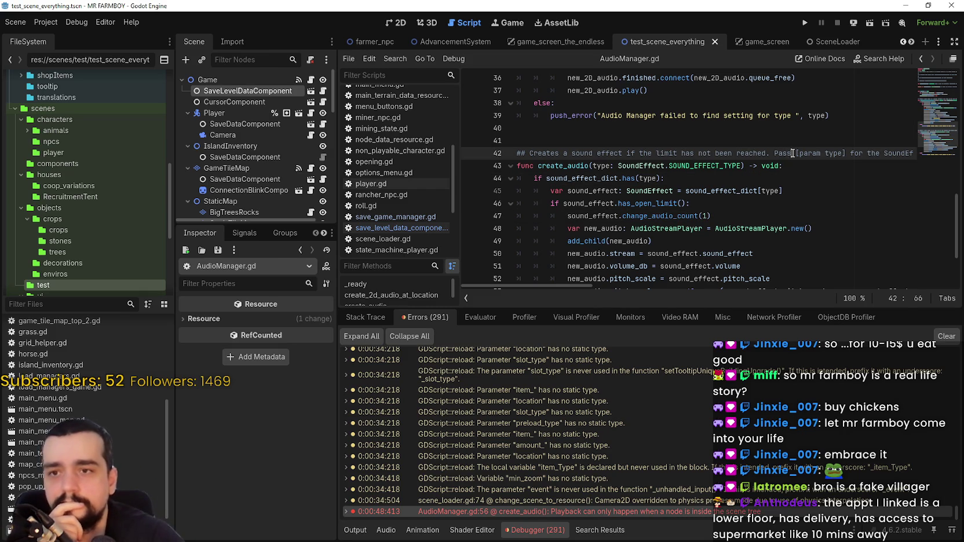
{"action": "scroll", "coordinate": [730, 202], "scroll_direction": "up", "scroll_amount": 1}
{"action": "left_click", "coordinate": [736, 186]}
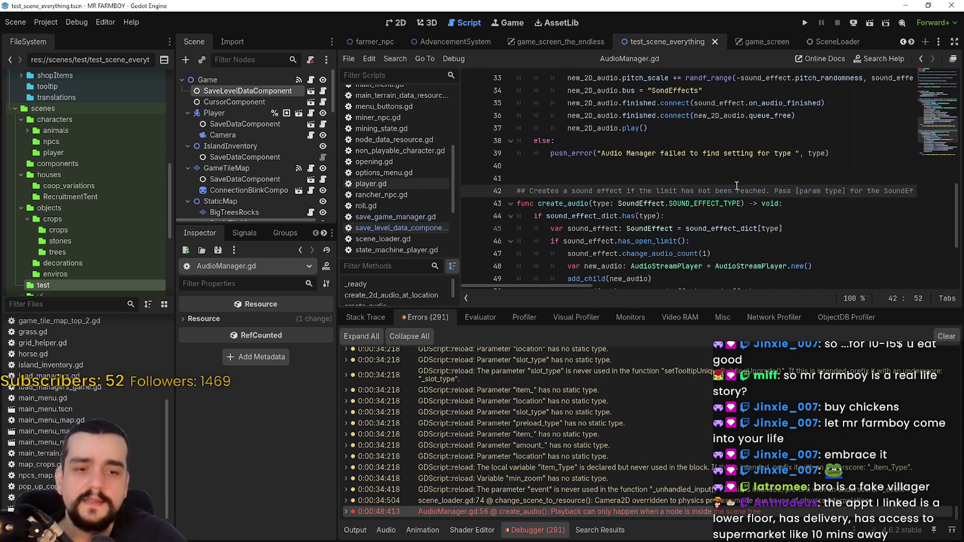
{"action": "left_click", "coordinate": [745, 175]}
{"action": "scroll", "coordinate": [724, 191], "scroll_direction": "up", "scroll_amount": 2}
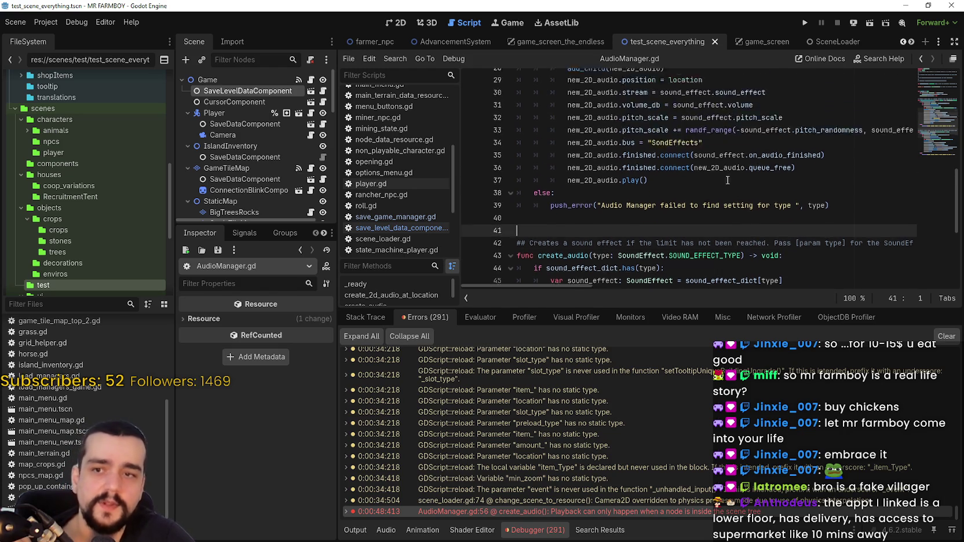
{"action": "left_click", "coordinate": [668, 240]}
{"action": "mouse_move", "coordinate": [657, 204]}
{"action": "left_mouse_down"}
{"action": "mouse_move", "coordinate": [579, 153]}
{"action": "mouse_move", "coordinate": [533, 90]}
{"action": "left_mouse_up"}
{"action": "scroll", "coordinate": [608, 174], "scroll_direction": "up", "scroll_amount": 2}
{"action": "scroll", "coordinate": [648, 232], "scroll_direction": "down", "scroll_amount": 3}
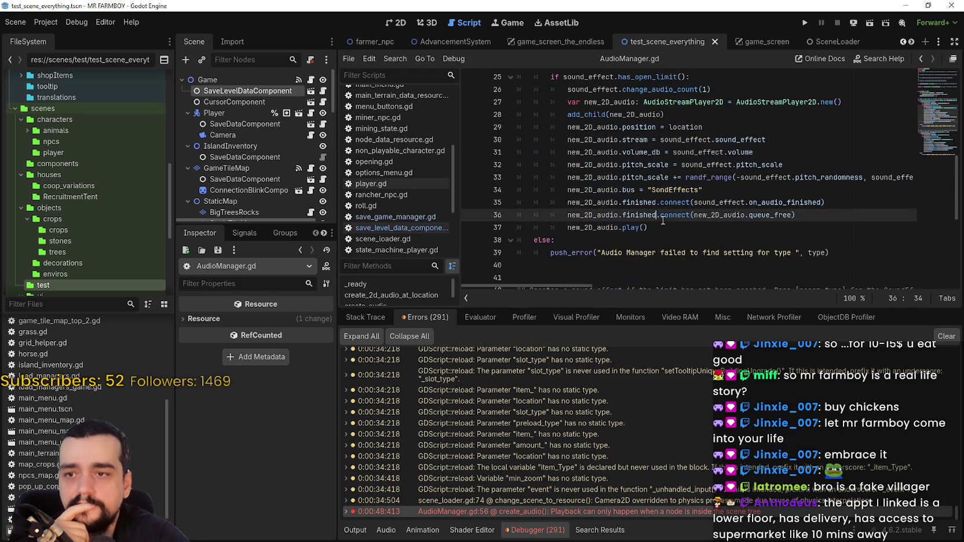
{"action": "left_click", "coordinate": [638, 201]}
{"action": "left_click", "coordinate": [633, 189]}
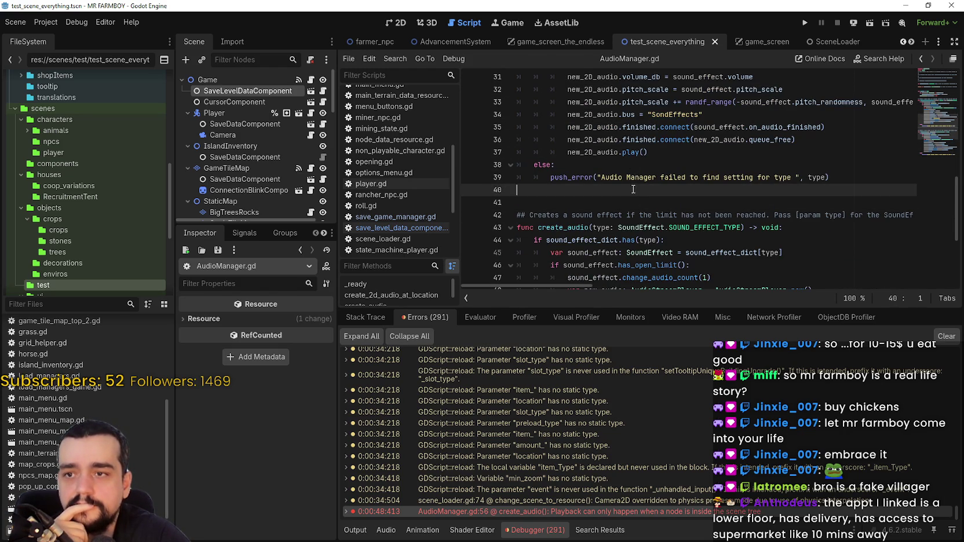
{"action": "mouse_move", "coordinate": [836, 174]}
{"action": "left_mouse_down"}
{"action": "mouse_move", "coordinate": [782, 165]}
{"action": "mouse_move", "coordinate": [681, 113]}
{"action": "left_mouse_up"}
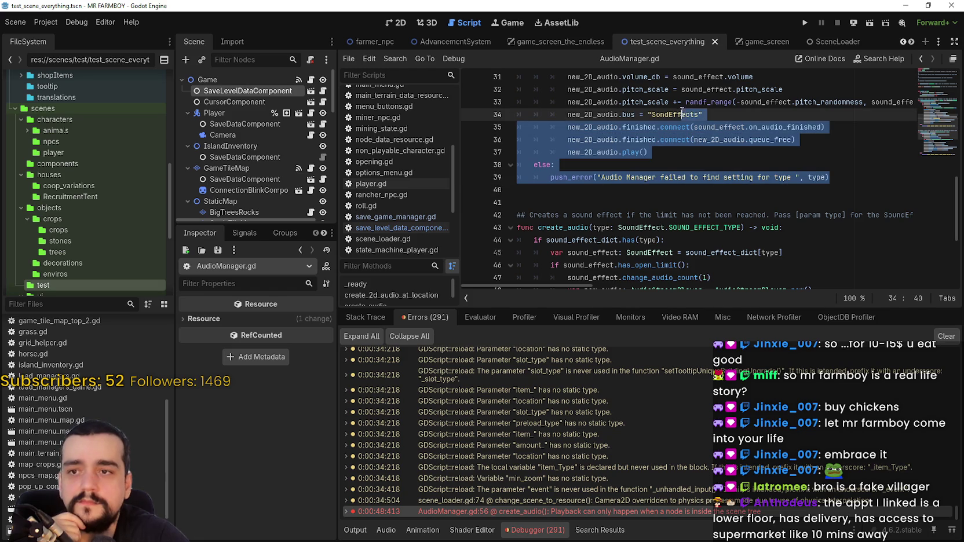
{"action": "left_click", "coordinate": [848, 184]}
Step: Inspect the audio player setup on lines 27–37 and the empty lines 40–41
{"action": "scroll", "coordinate": [822, 185], "scroll_direction": "up", "scroll_amount": 1}
{"action": "left_click", "coordinate": [787, 189]}
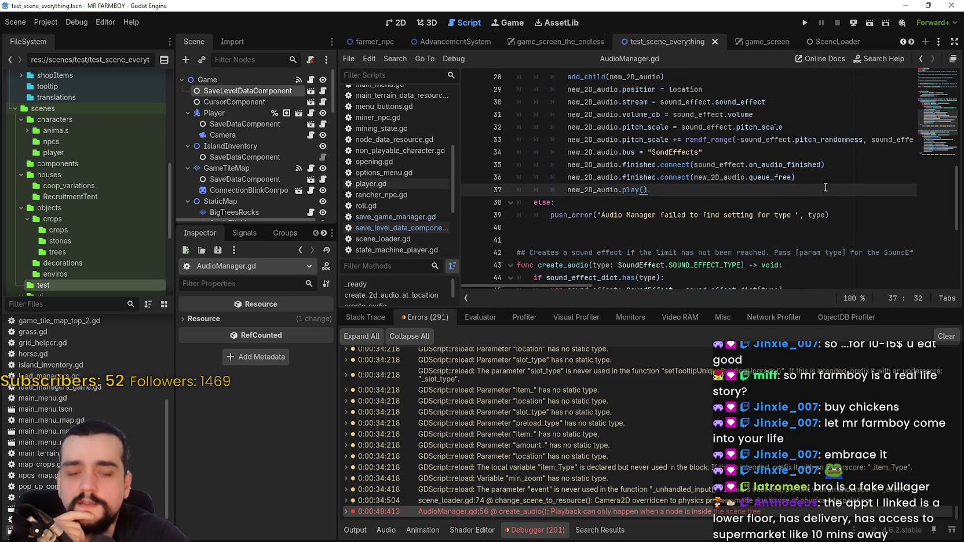
{"action": "scroll", "coordinate": [825, 187], "scroll_direction": "up", "scroll_amount": 1}
{"action": "left_click", "coordinate": [532, 102], "text": "shift"}
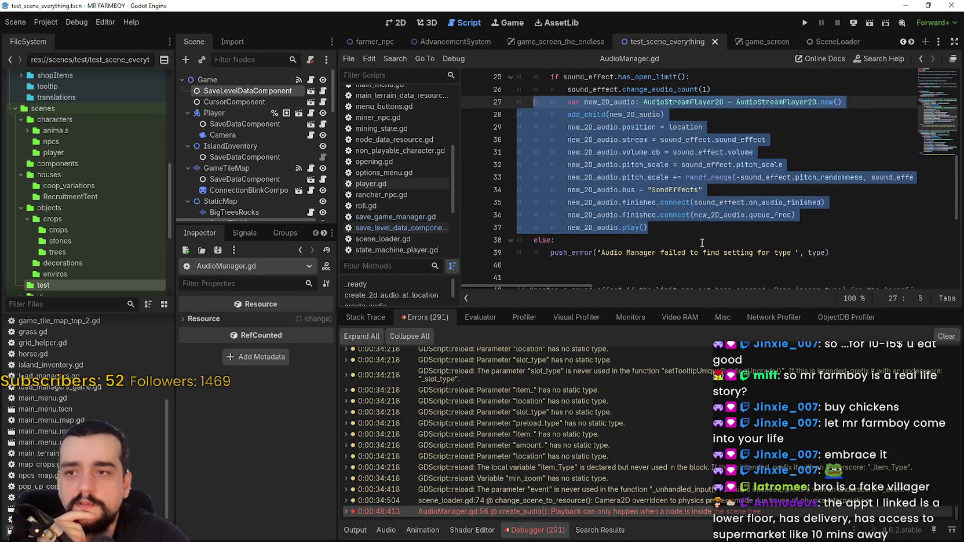
{"action": "left_click", "coordinate": [686, 229]}
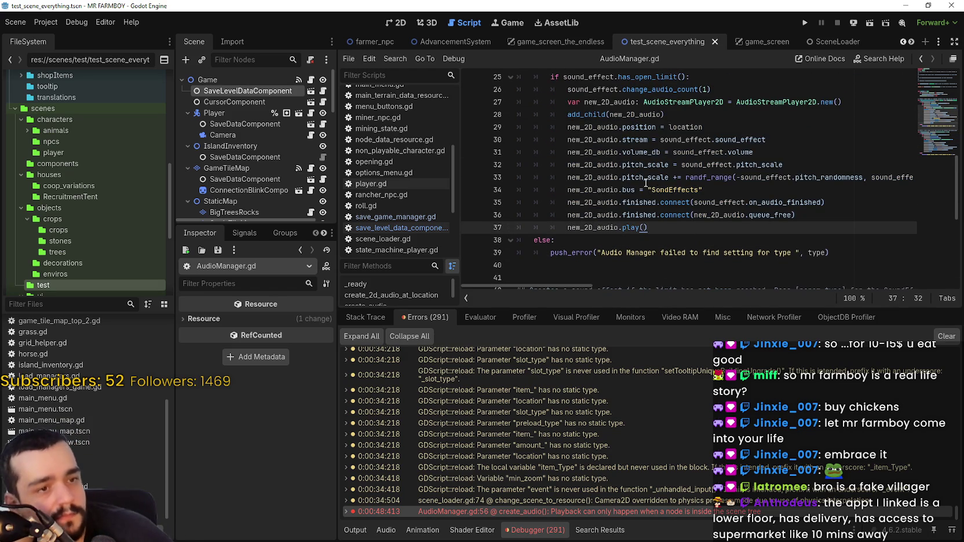
{"action": "mouse_move", "coordinate": [643, 180]}
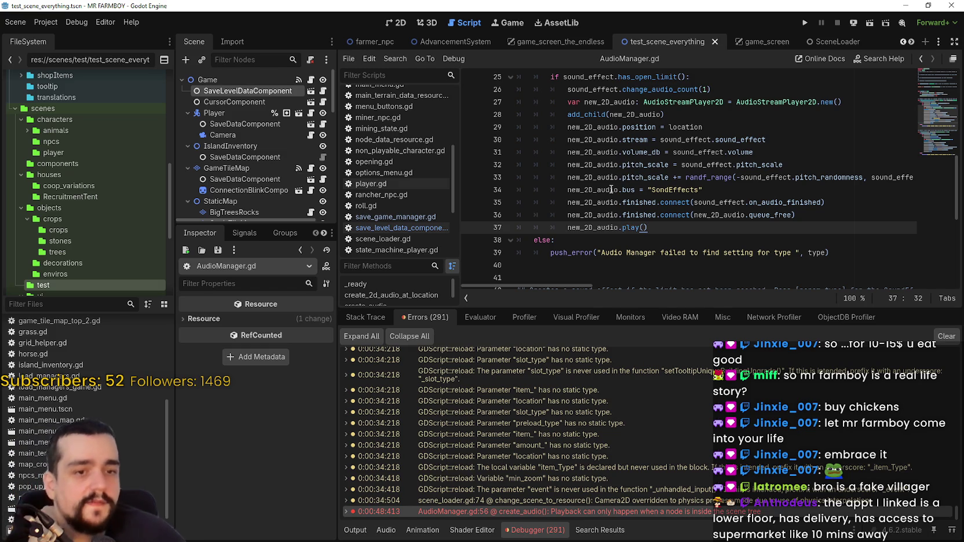
{"action": "left_click", "coordinate": [620, 266]}
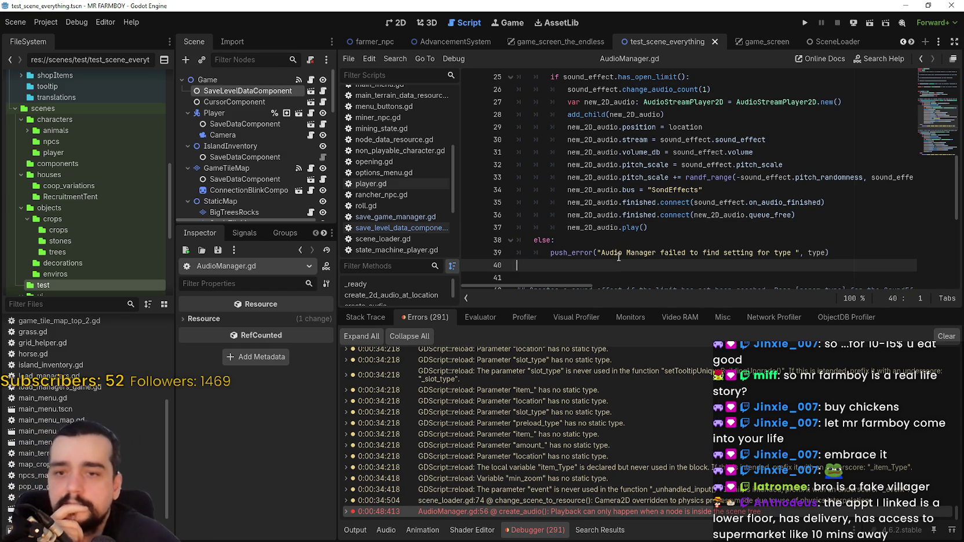
{"action": "scroll", "coordinate": [616, 257], "scroll_direction": "down", "scroll_amount": 1}
{"action": "scroll", "coordinate": [615, 248], "scroll_direction": "down", "scroll_amount": 1}
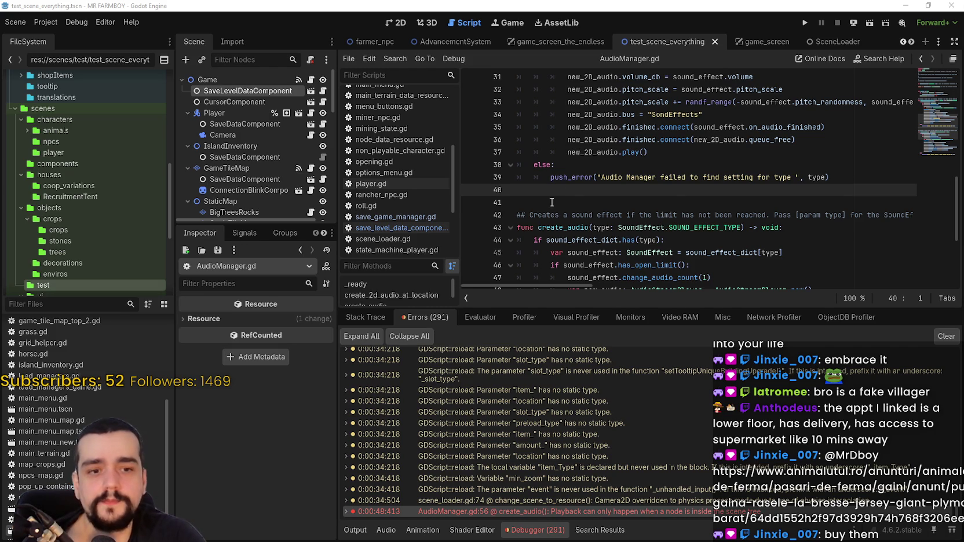
{"action": "scroll", "coordinate": [568, 186], "scroll_direction": "up", "scroll_amount": 1}
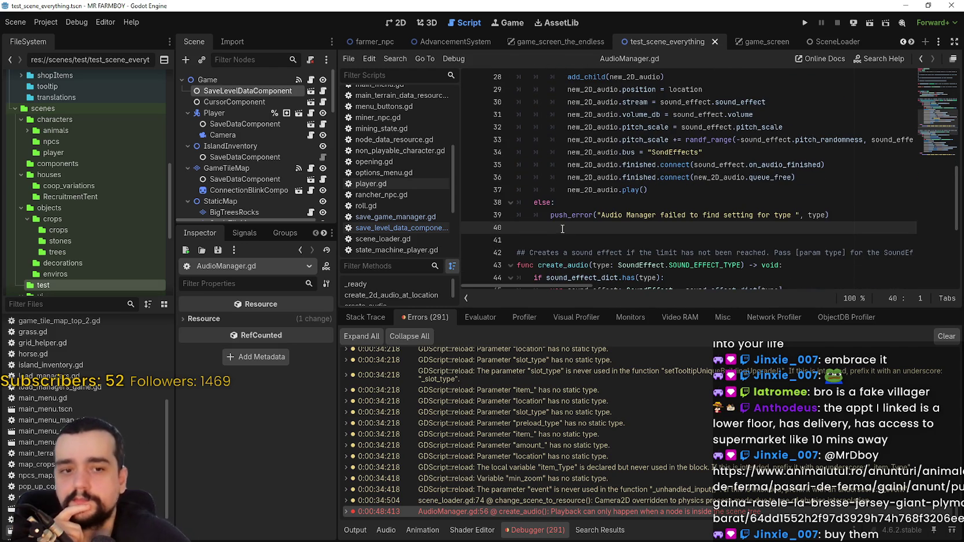
{"action": "left_click", "coordinate": [536, 239]}
{"action": "left_click", "coordinate": [539, 229]}
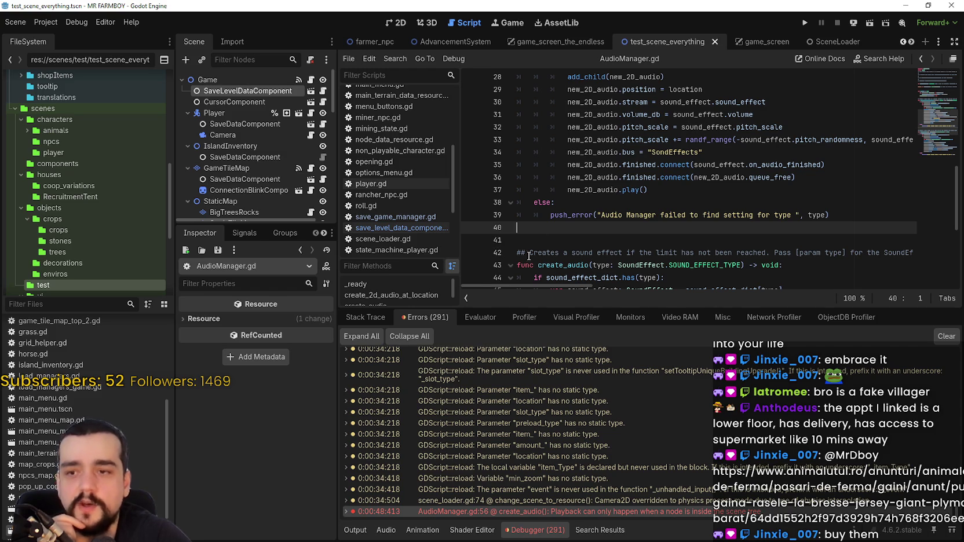
{"action": "left_click", "coordinate": [545, 241]}
{"action": "left_click", "coordinate": [549, 233]}
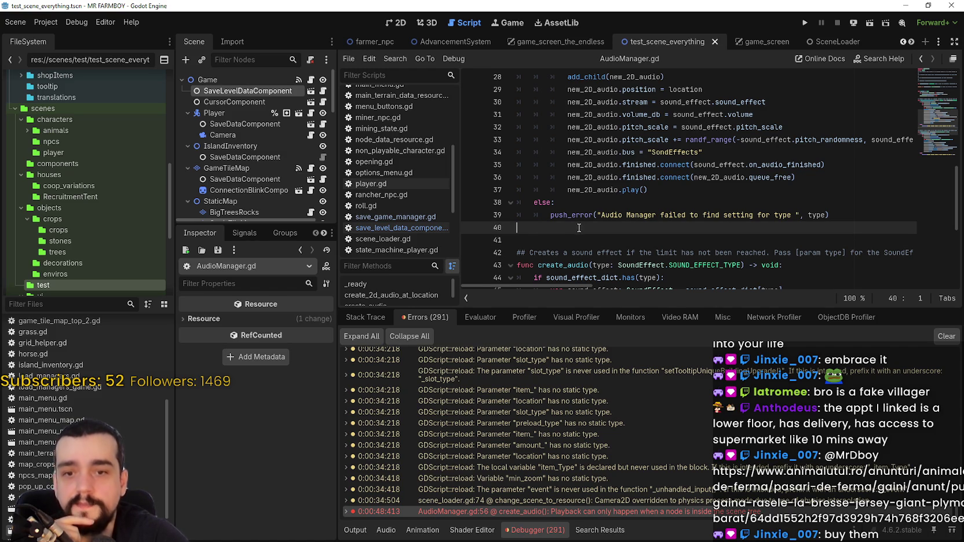
{"action": "left_click_drag", "start_coordinate": [524, 238], "coordinate": [527, 215]}
{"action": "left_click", "coordinate": [532, 231]}
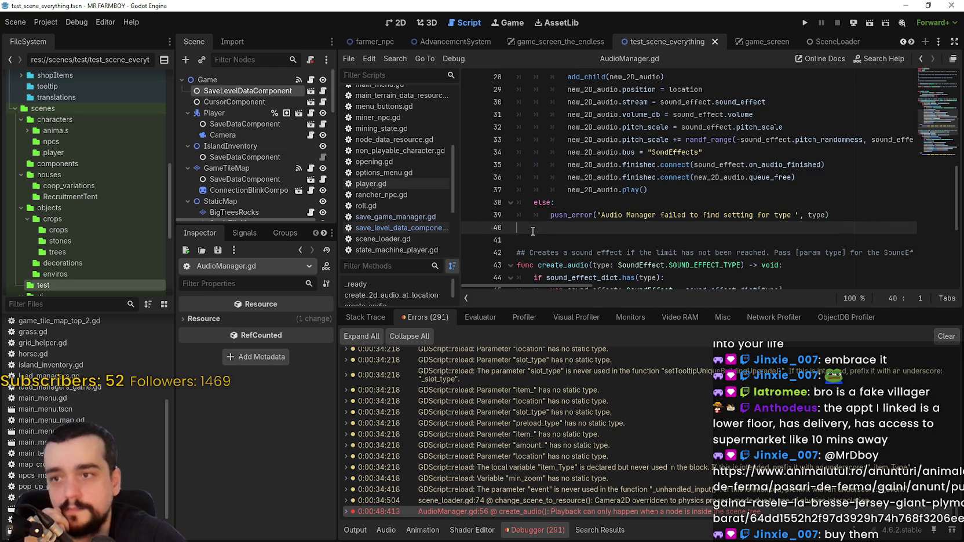
{"action": "scroll", "coordinate": [537, 233], "scroll_direction": "up", "scroll_amount": 2}
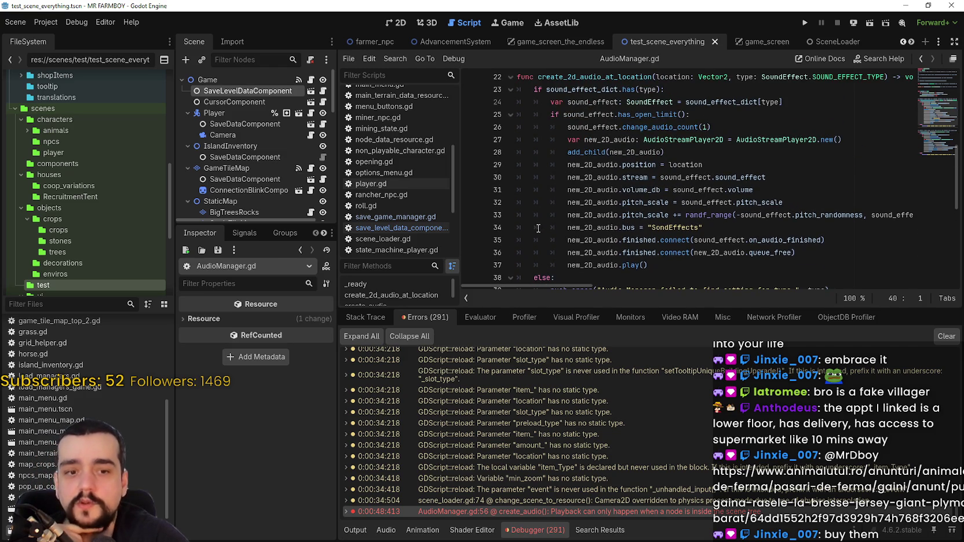
{"action": "scroll", "coordinate": [538, 229], "scroll_direction": "up", "scroll_amount": 6}
{"action": "scroll", "coordinate": [760, 89], "scroll_direction": "down", "scroll_amount": 8}
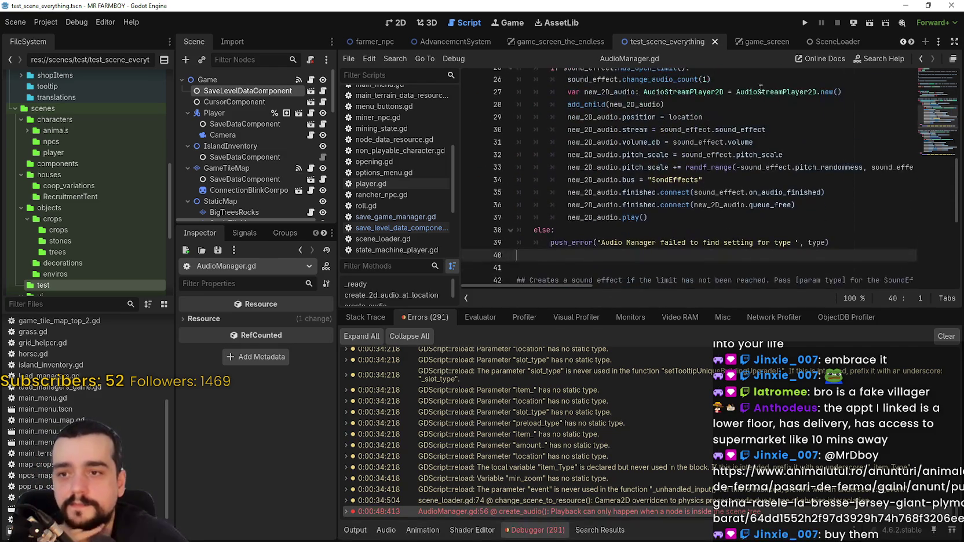
Step: Run the game, choose Continue, and select the Save 10 slot from the save list
{"action": "left_click", "coordinate": [804, 22]}
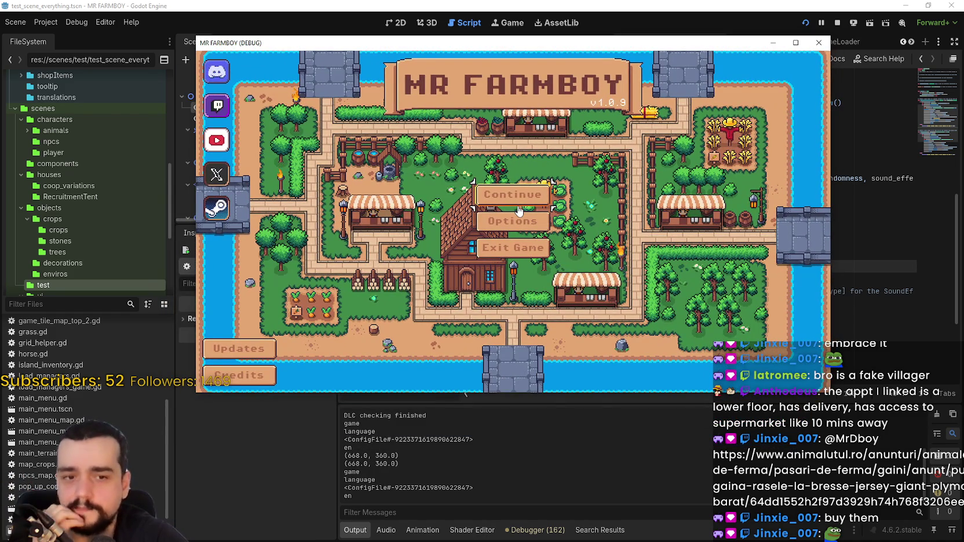
{"action": "left_click", "coordinate": [542, 193]}
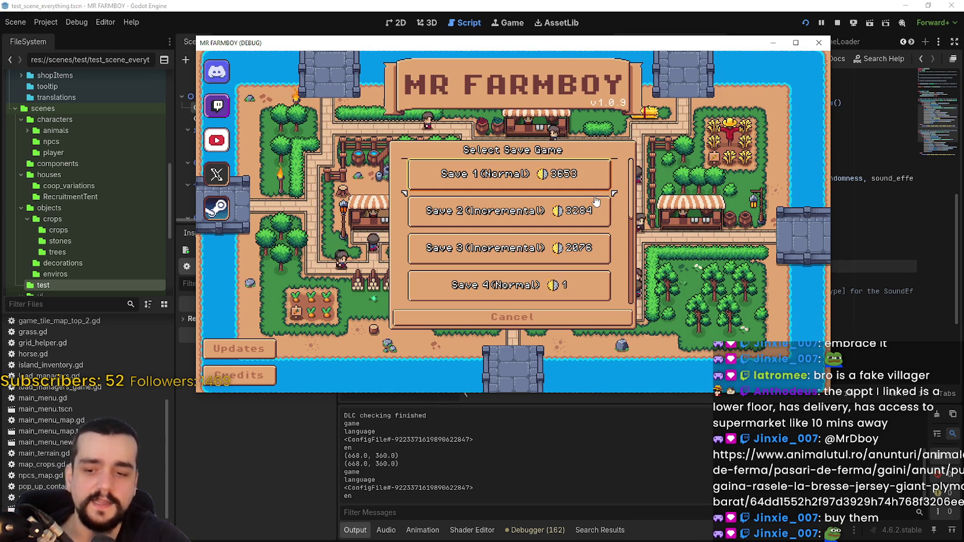
{"action": "scroll", "coordinate": [603, 221], "scroll_direction": "down", "scroll_amount": 1}
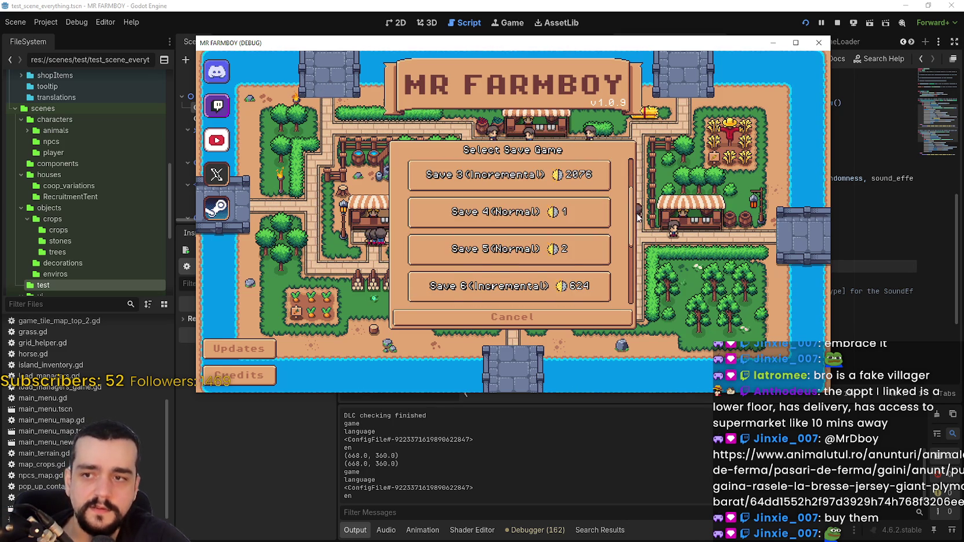
{"action": "scroll", "coordinate": [634, 231], "scroll_direction": "down", "scroll_amount": 1}
{"action": "scroll", "coordinate": [631, 230], "scroll_direction": "down", "scroll_amount": 3}
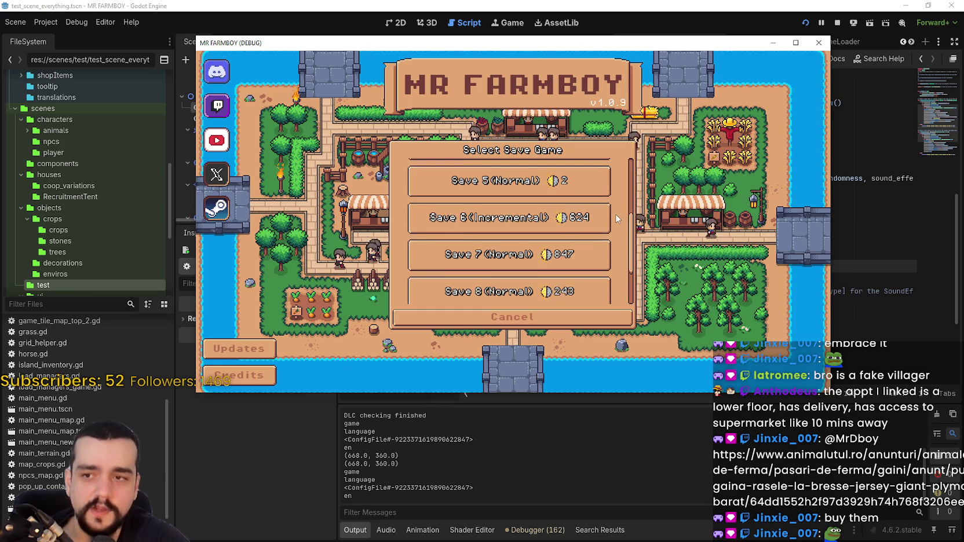
{"action": "scroll", "coordinate": [513, 255], "scroll_direction": "down", "scroll_amount": 3}
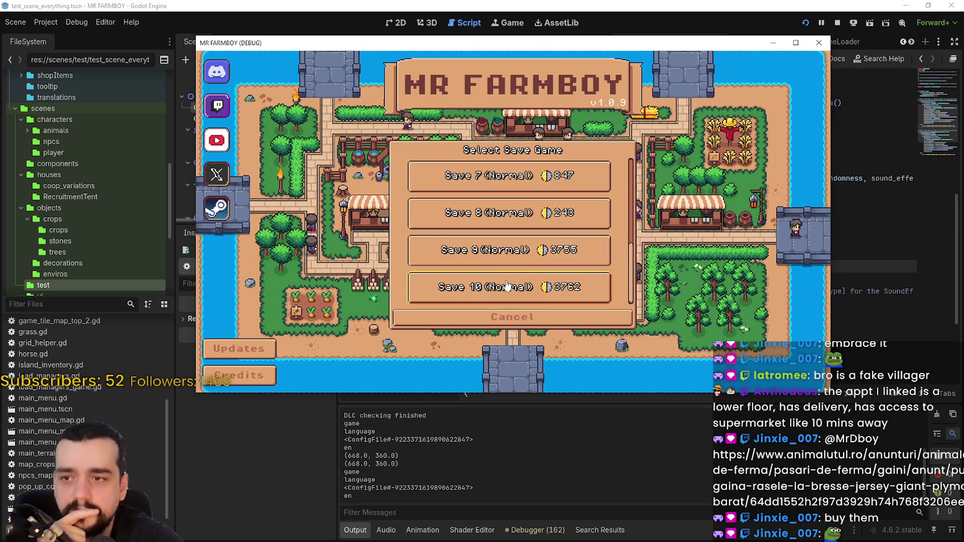
{"action": "left_click", "coordinate": [489, 288]}
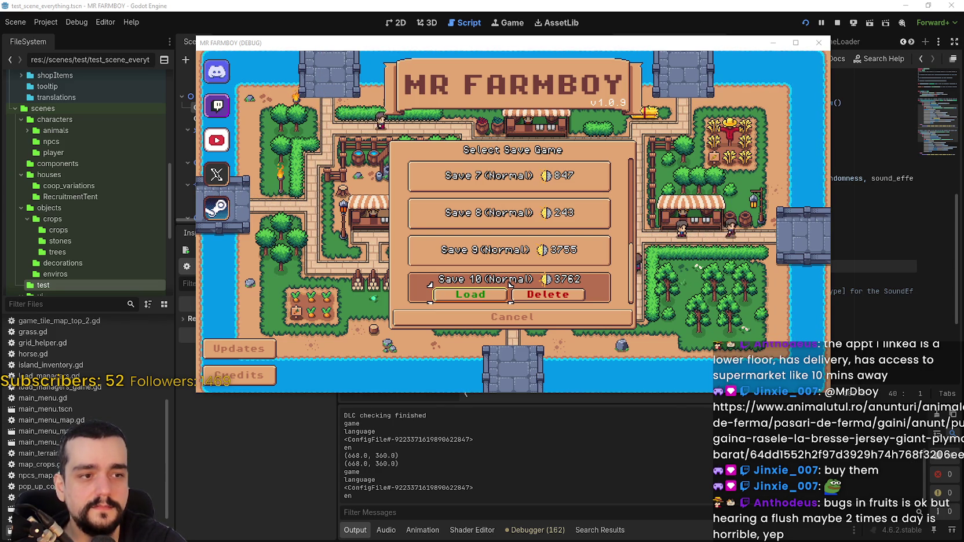
Step: Load the Save 10 farm game
{"action": "left_click", "coordinate": [449, 293]}
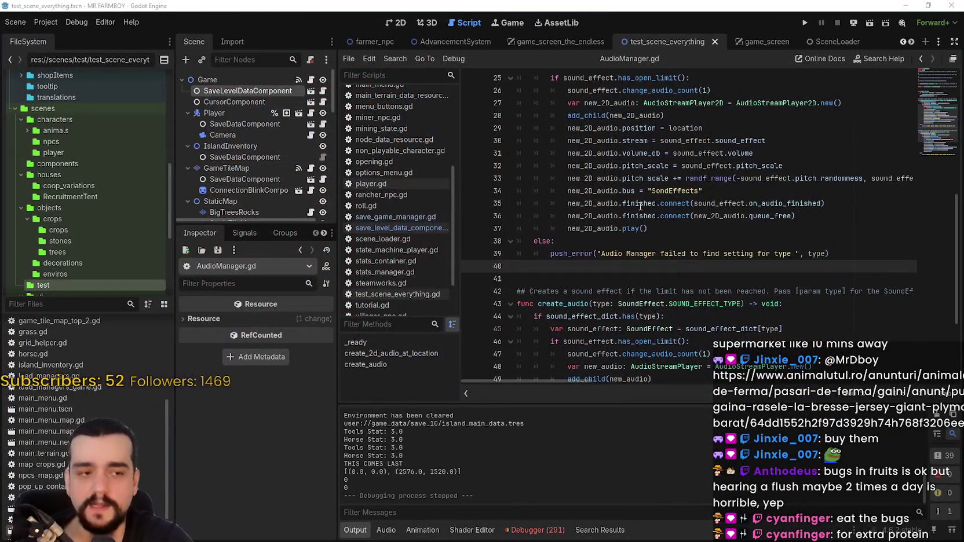
Step: Check the debugger's error list near line 38's else branch, then relaunch the project
{"action": "left_click", "coordinate": [623, 239]}
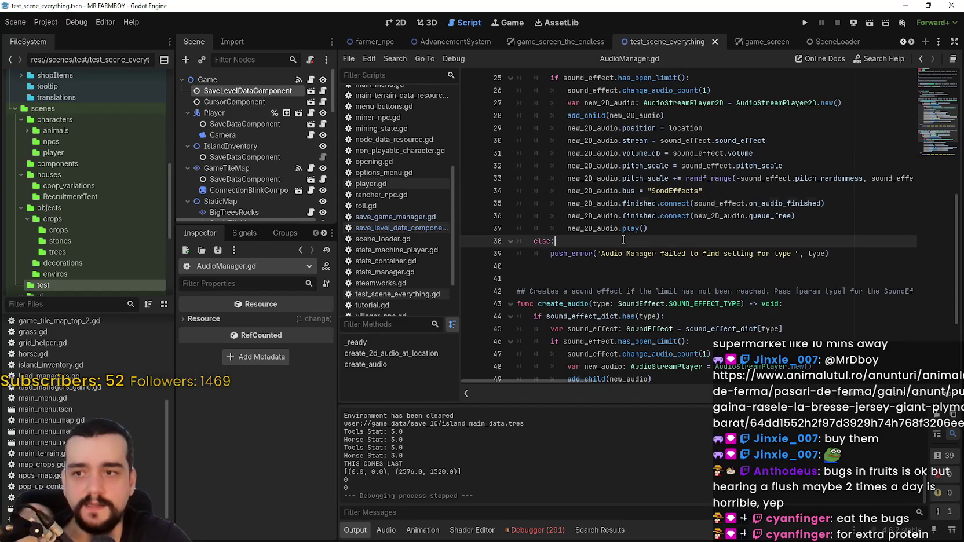
{"action": "scroll", "coordinate": [625, 243], "scroll_direction": "up", "scroll_amount": 2}
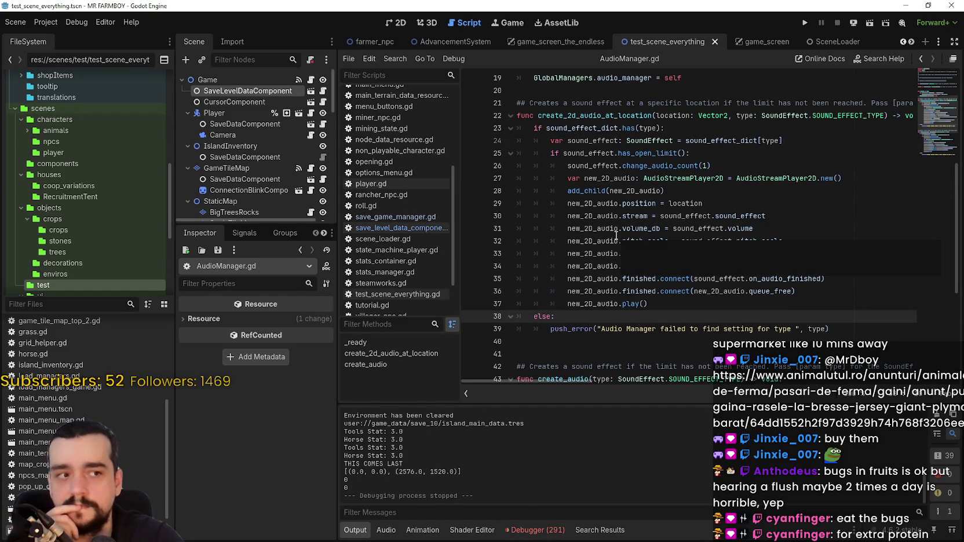
{"action": "left_click", "coordinate": [560, 530]}
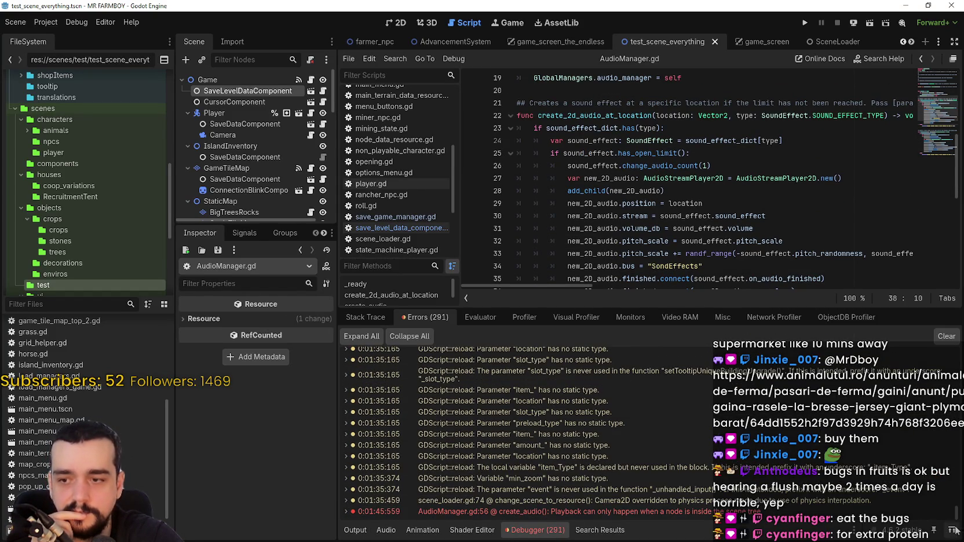
{"action": "left_click", "coordinate": [808, 23]}
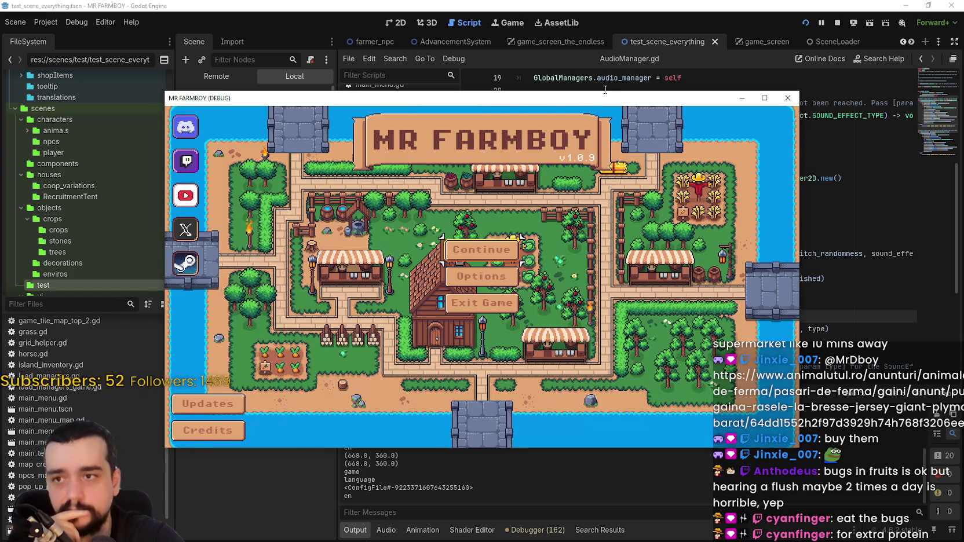
Step: Move the MR FARMBOY debug window over the editor while the main menu loads
{"action": "left_click_drag", "start_coordinate": [604, 96], "coordinate": [645, 89]}
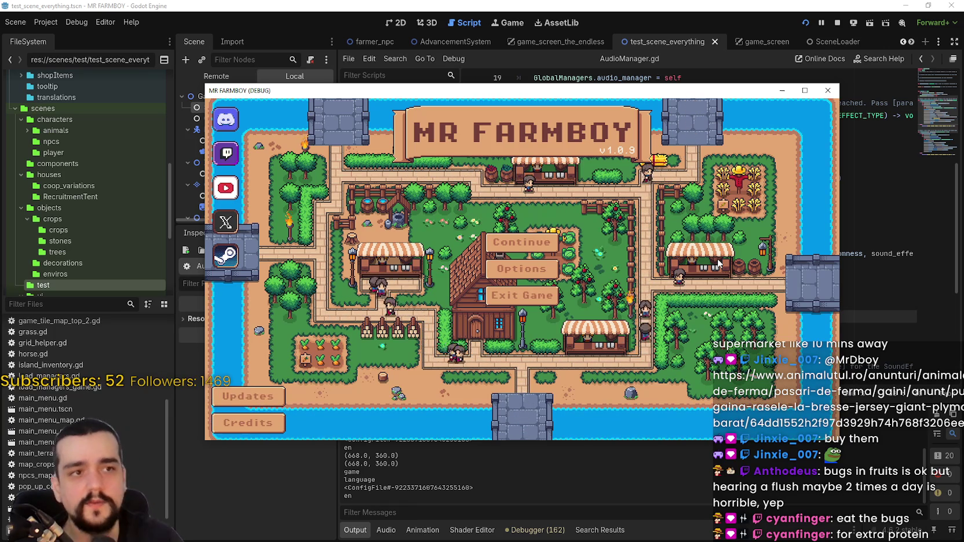
Step: Open the save list via Continue, expand Save 10, and bring the dome-image browser forward
{"action": "left_click", "coordinate": [520, 243]}
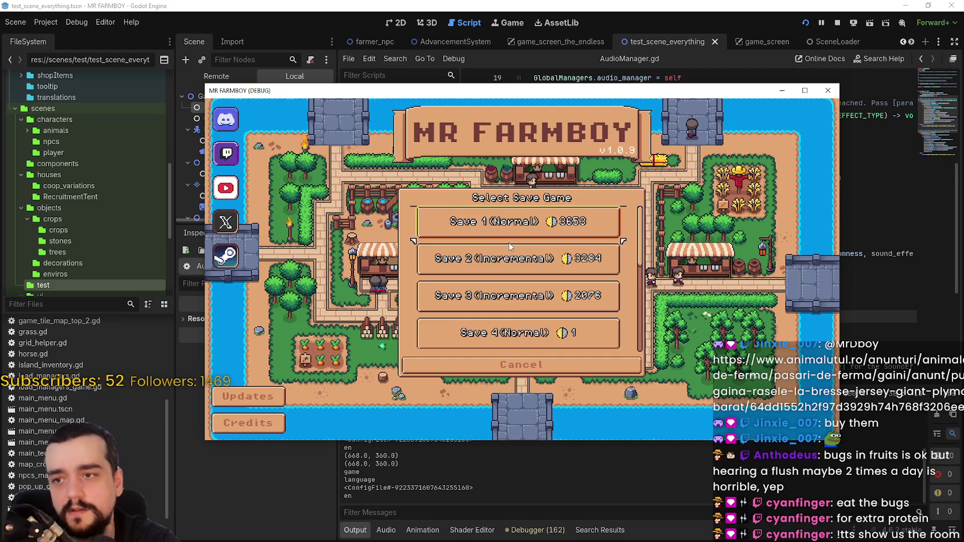
{"action": "scroll", "coordinate": [520, 260], "scroll_direction": "down", "scroll_amount": 3}
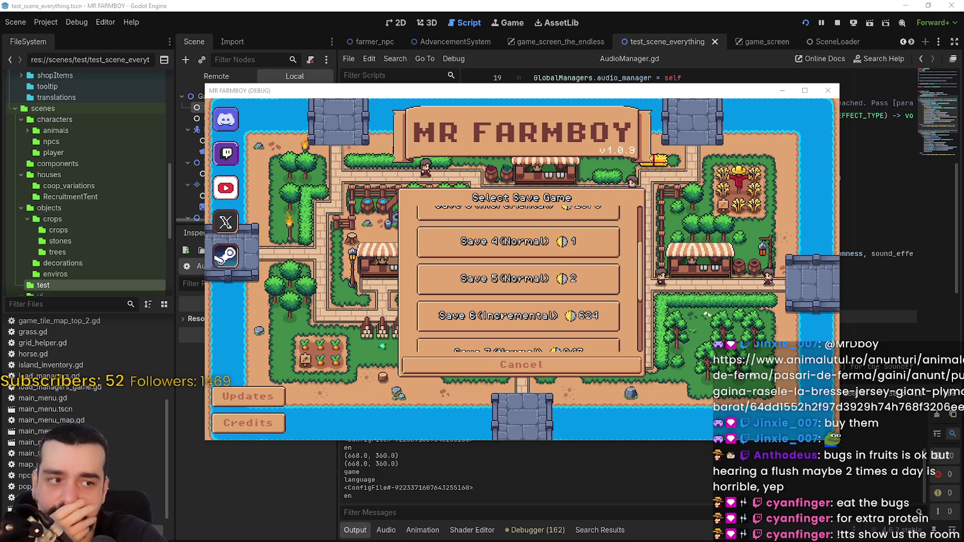
{"action": "scroll", "coordinate": [553, 346], "scroll_direction": "down", "scroll_amount": 4}
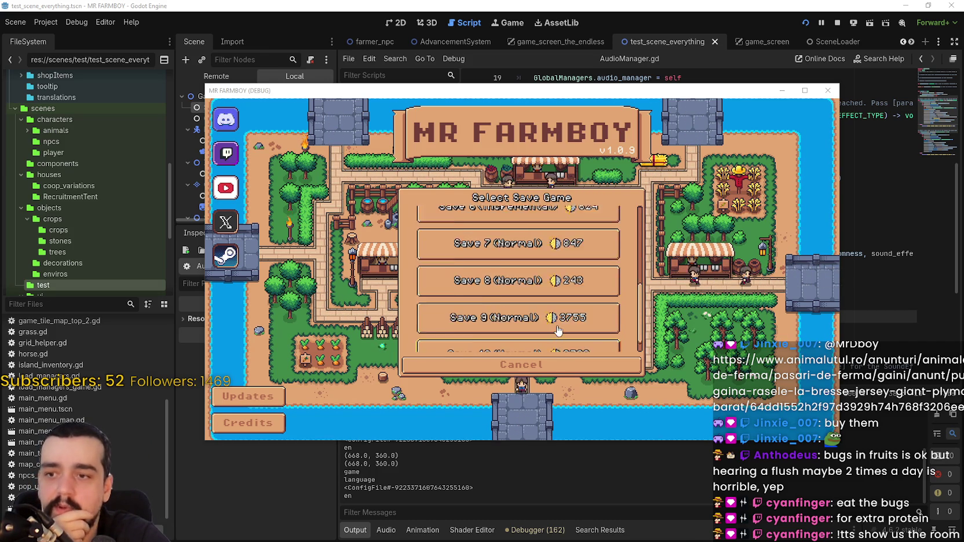
{"action": "left_click", "coordinate": [553, 346]}
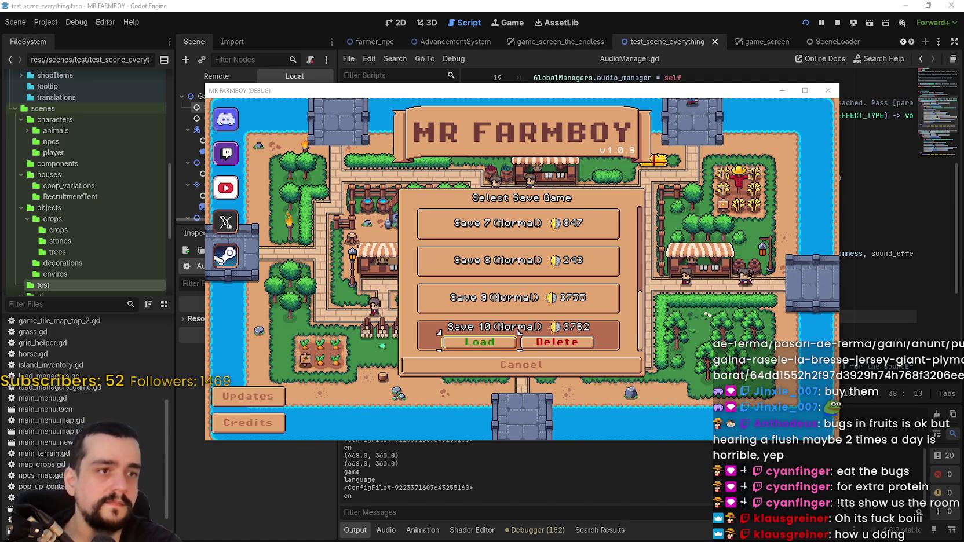
{"action": "mouse_move", "coordinate": [0, 123]}
{"action": "left_mouse_down"}
{"action": "mouse_move", "coordinate": [244, 123]}
{"action": "mouse_move", "coordinate": [324, 88]}
{"action": "left_mouse_up"}
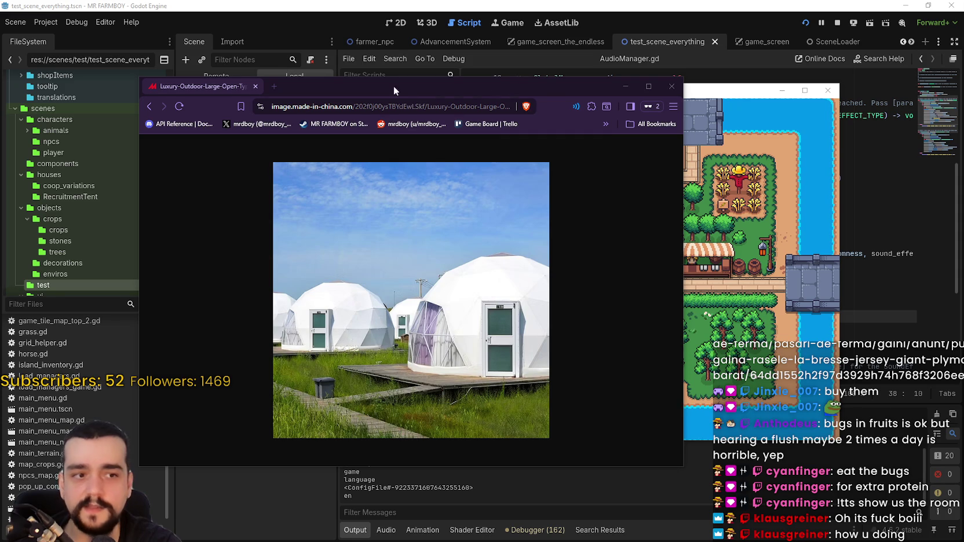
Step: Open the pasted dome-tent image address in a new Brave tab and enlarge the window
{"action": "left_click_drag", "start_coordinate": [403, 87], "coordinate": [505, 34]}
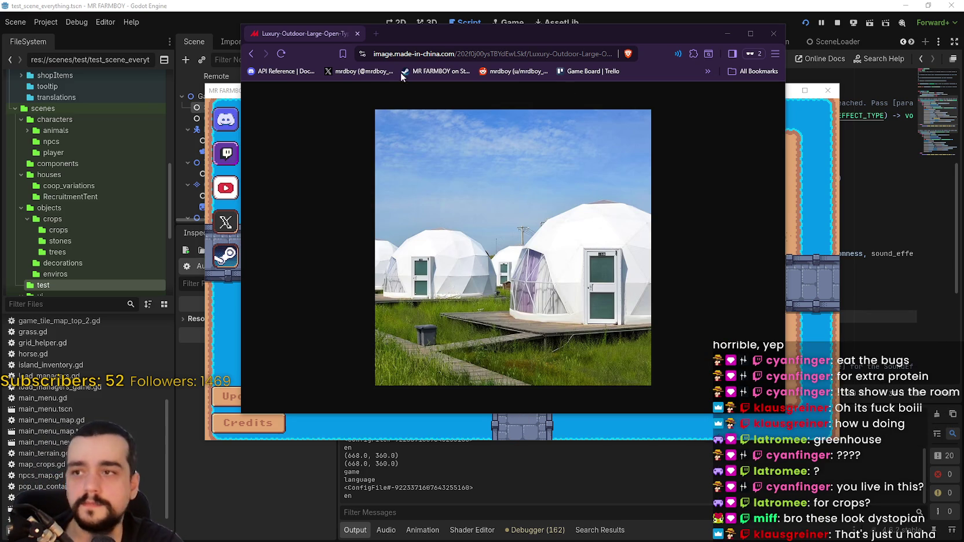
{"action": "left_click", "coordinate": [375, 33]}
{"action": "key", "text": "ctrl+v"}
{"action": "key", "text": "Return"}
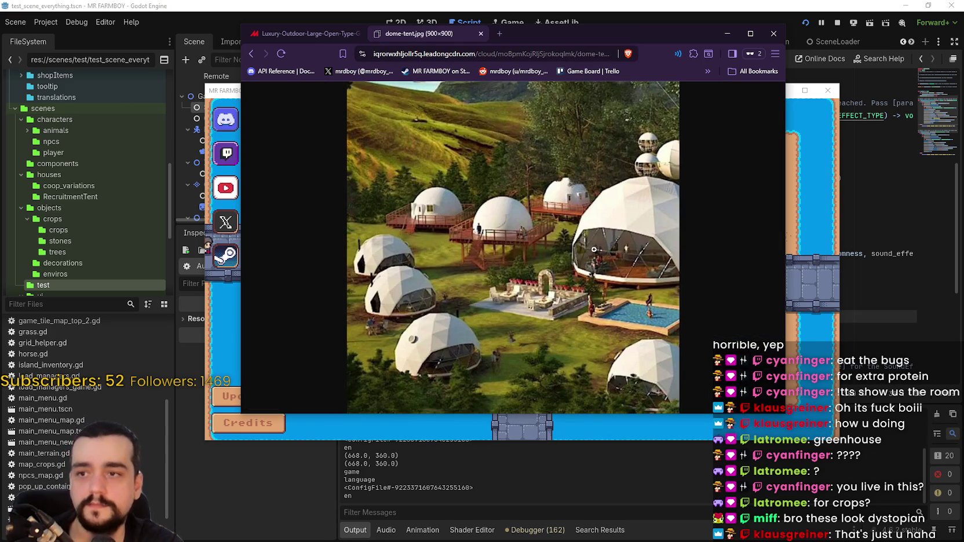
{"action": "left_click_drag", "start_coordinate": [610, 417], "coordinate": [609, 450]}
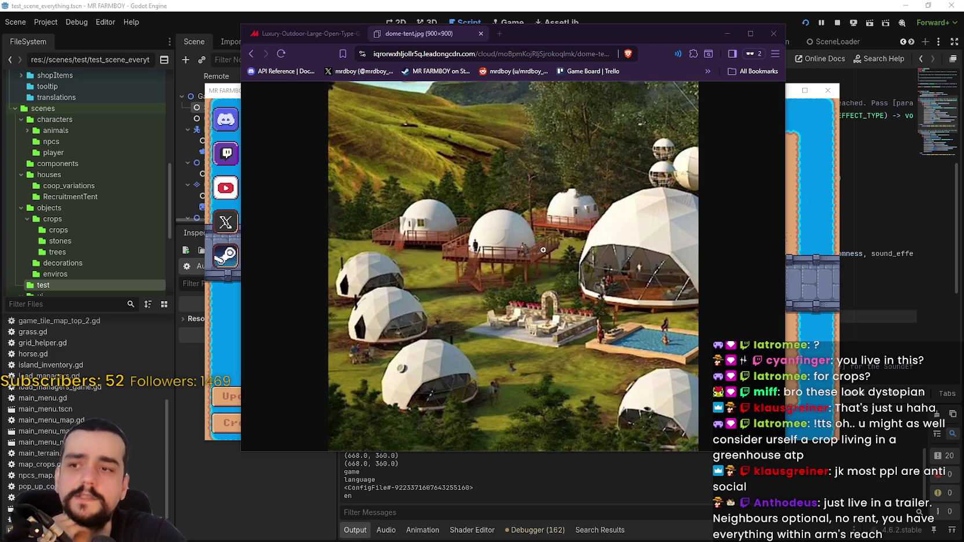
{"action": "left_click", "coordinate": [501, 283]}
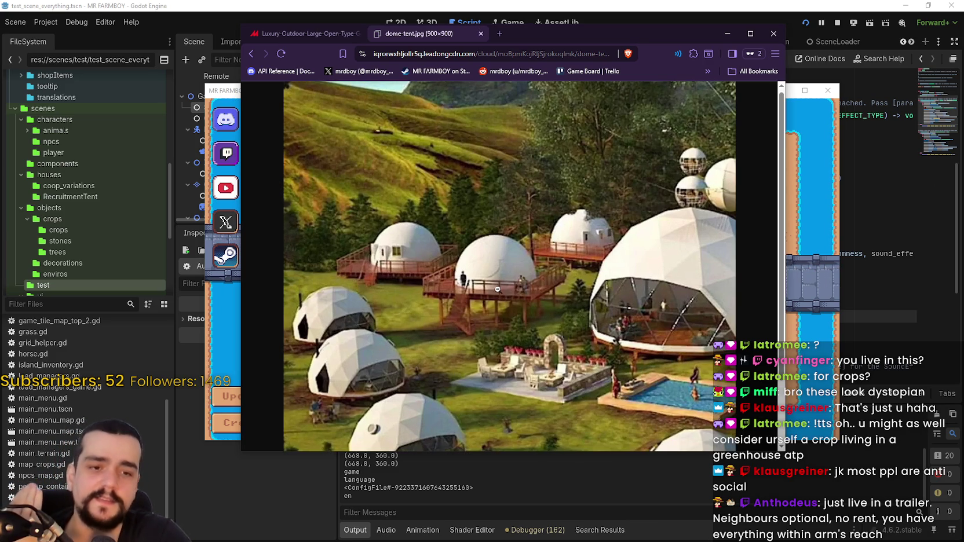
{"action": "scroll", "coordinate": [504, 285], "scroll_direction": "down", "scroll_amount": 2}
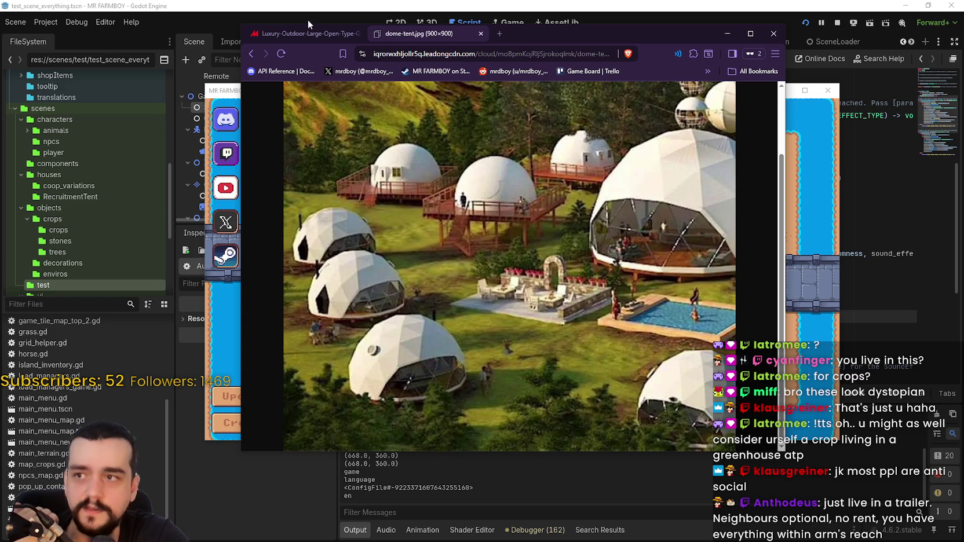
{"action": "left_click", "coordinate": [288, 34]}
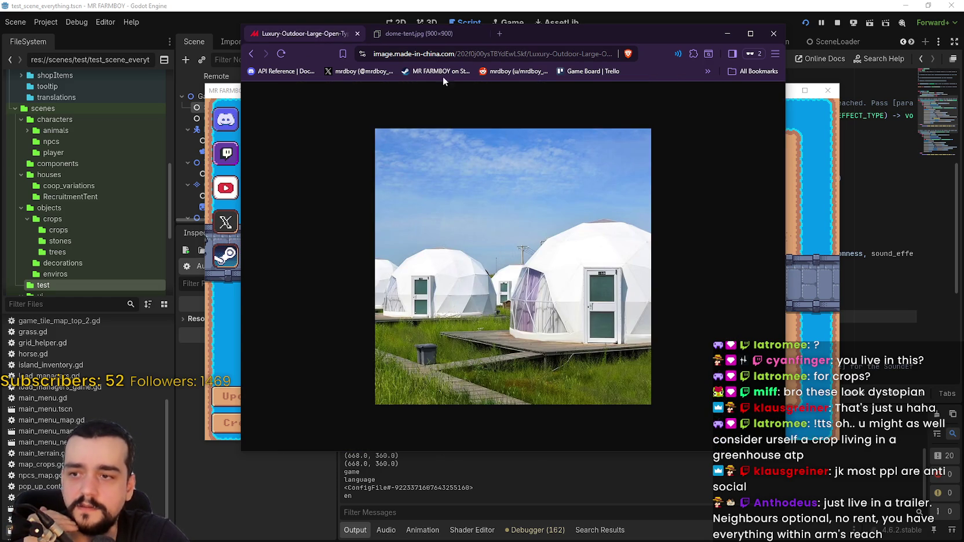
{"action": "left_click", "coordinate": [427, 35]}
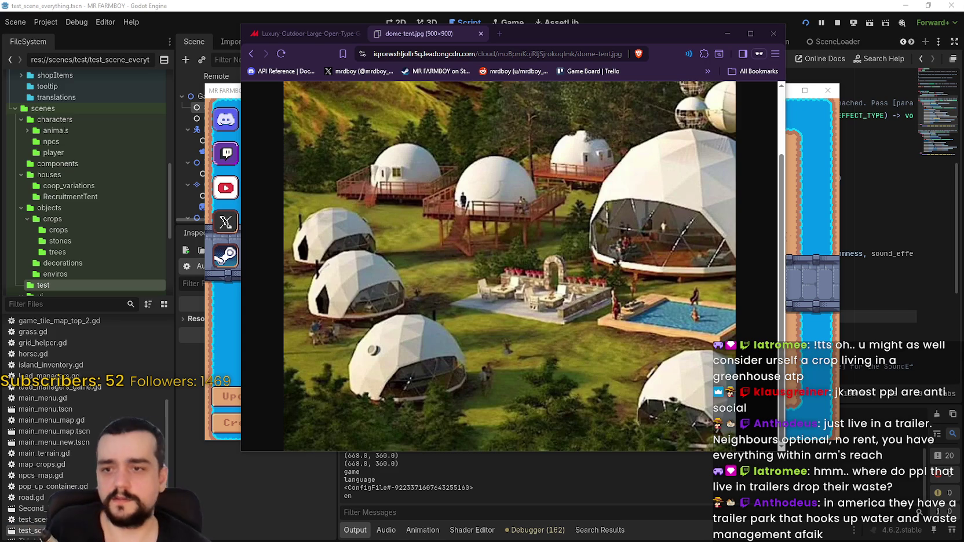
Step: Shift Brave right and resize it so the farm game and editor toolbar show
{"action": "left_click_drag", "start_coordinate": [727, 28], "coordinate": [811, 32]}
{"action": "mouse_move", "coordinate": [870, 457]}
{"action": "left_mouse_down"}
{"action": "mouse_move", "coordinate": [765, 432]}
{"action": "mouse_move", "coordinate": [728, 409]}
{"action": "left_mouse_up"}
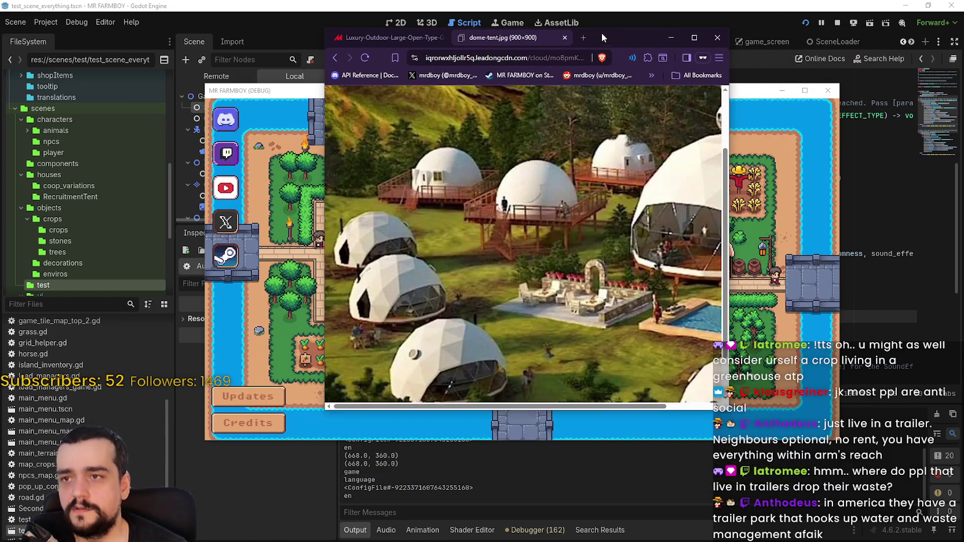
{"action": "left_click_drag", "start_coordinate": [614, 37], "coordinate": [690, 48]}
{"action": "left_click_drag", "start_coordinate": [802, 421], "coordinate": [902, 480]}
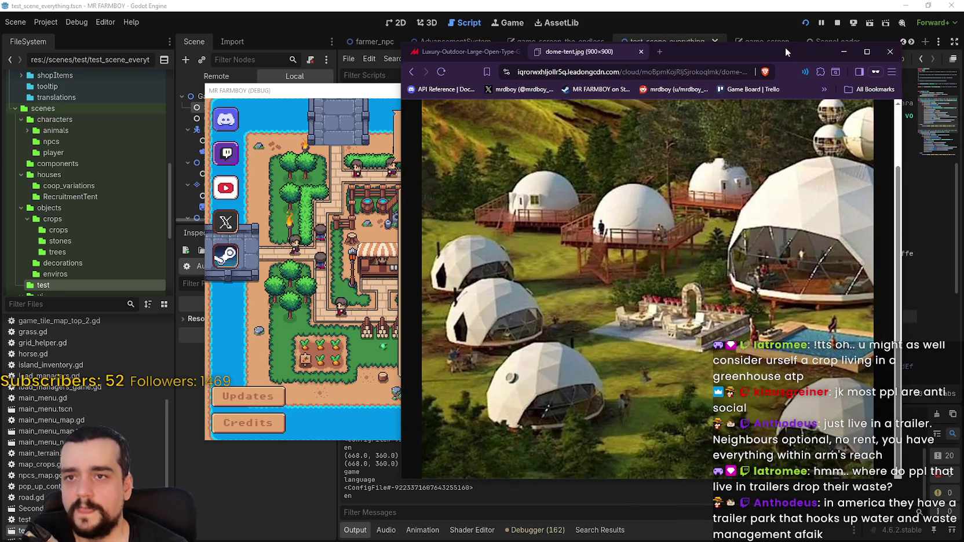
{"action": "left_click_drag", "start_coordinate": [785, 46], "coordinate": [816, 6]}
{"action": "scroll", "coordinate": [676, 274], "scroll_direction": "up", "scroll_amount": 2}
{"action": "scroll", "coordinate": [676, 274], "scroll_direction": "down", "scroll_amount": 2}
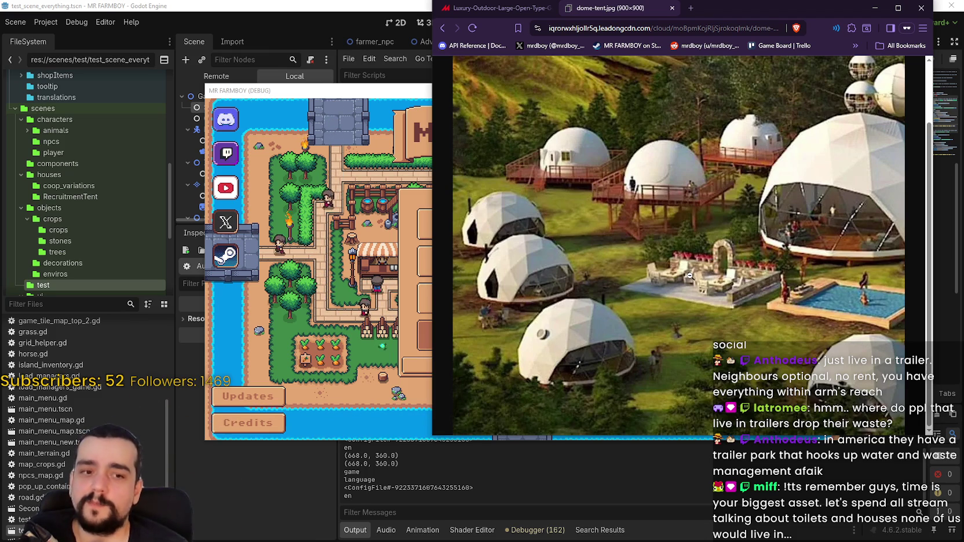
{"action": "scroll", "coordinate": [712, 247], "scroll_direction": "up", "scroll_amount": 2}
{"action": "scroll", "coordinate": [712, 247], "scroll_direction": "down", "scroll_amount": 2}
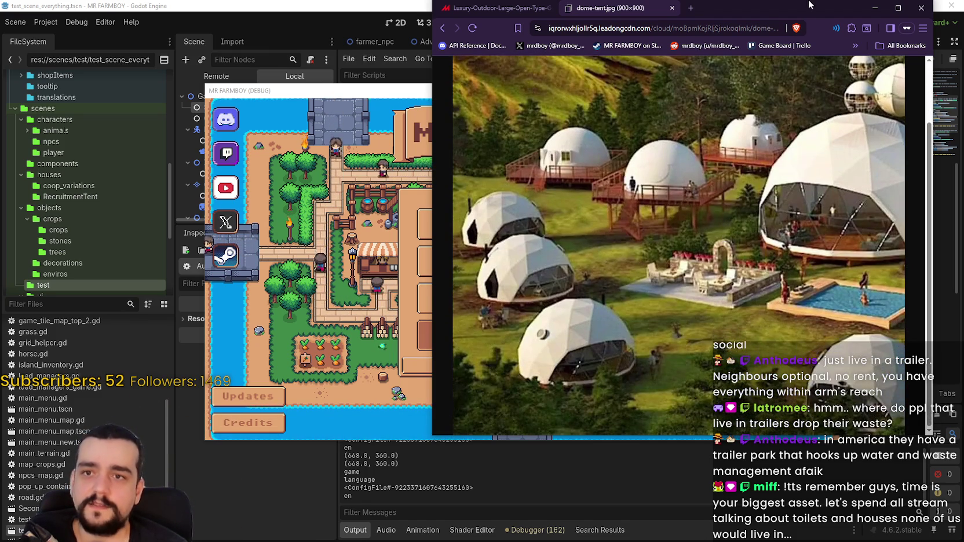
{"action": "left_click_drag", "start_coordinate": [806, 8], "coordinate": [816, 40]}
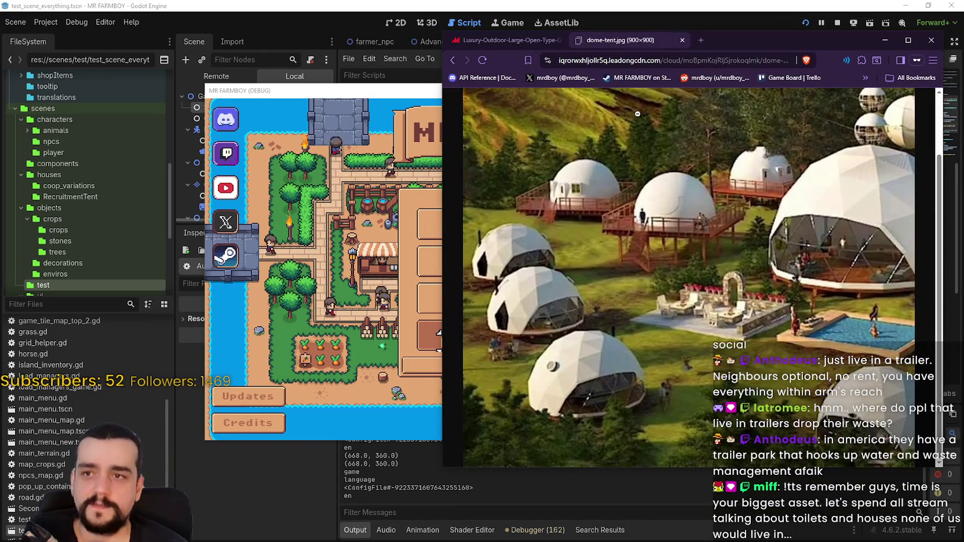
Step: Close the dome-tent.jpg tab and hide Brave with Ctrl+W
{"action": "left_click", "coordinate": [682, 40]}
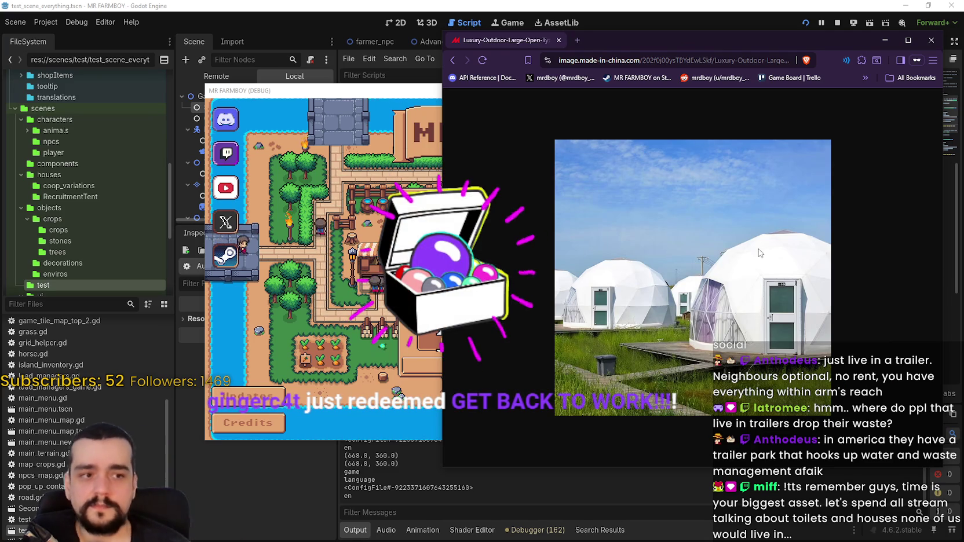
{"action": "key", "text": "ctrl+w"}
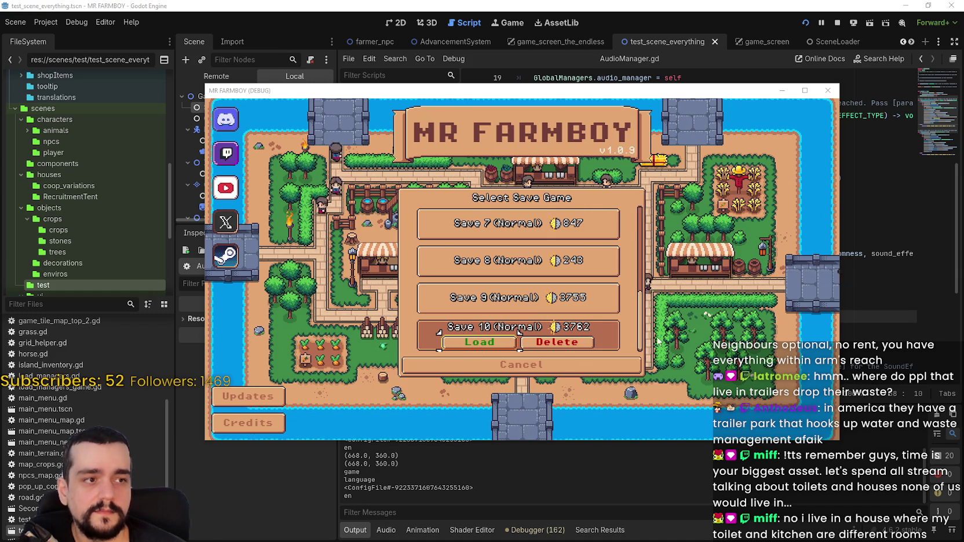
Step: Load Save 10 in the game, then stop the debug run with F8
{"action": "left_click", "coordinate": [483, 345]}
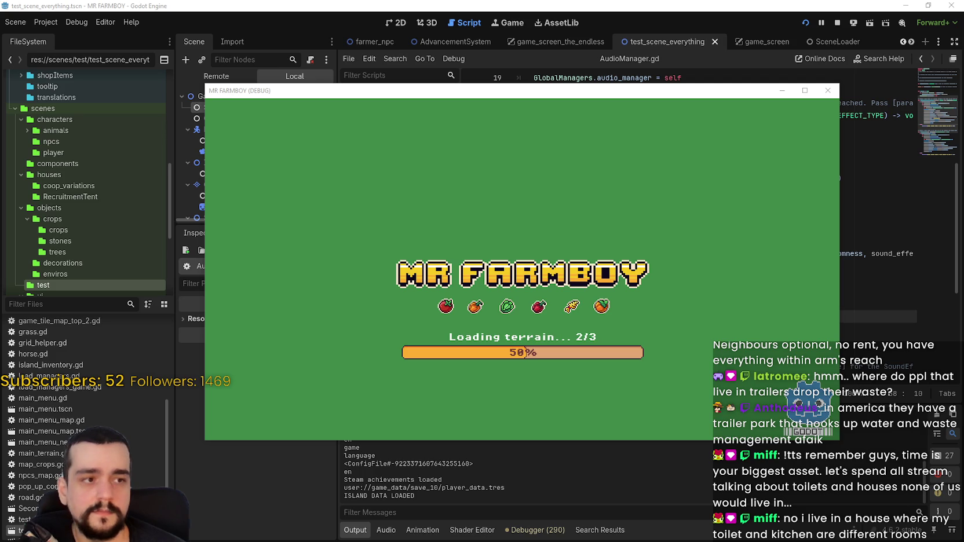
{"action": "key", "text": "F8"}
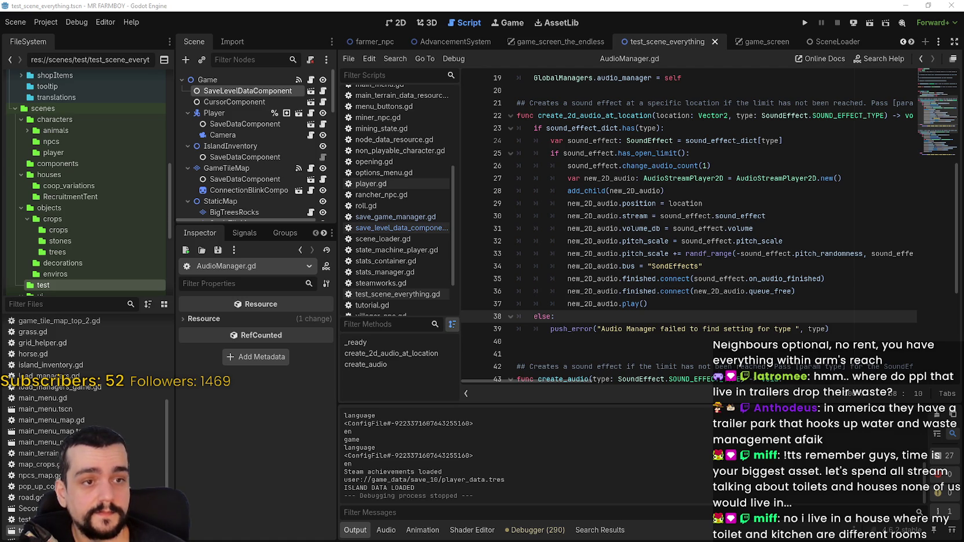
{"action": "scroll", "coordinate": [588, 302], "scroll_direction": "up", "scroll_amount": 5}
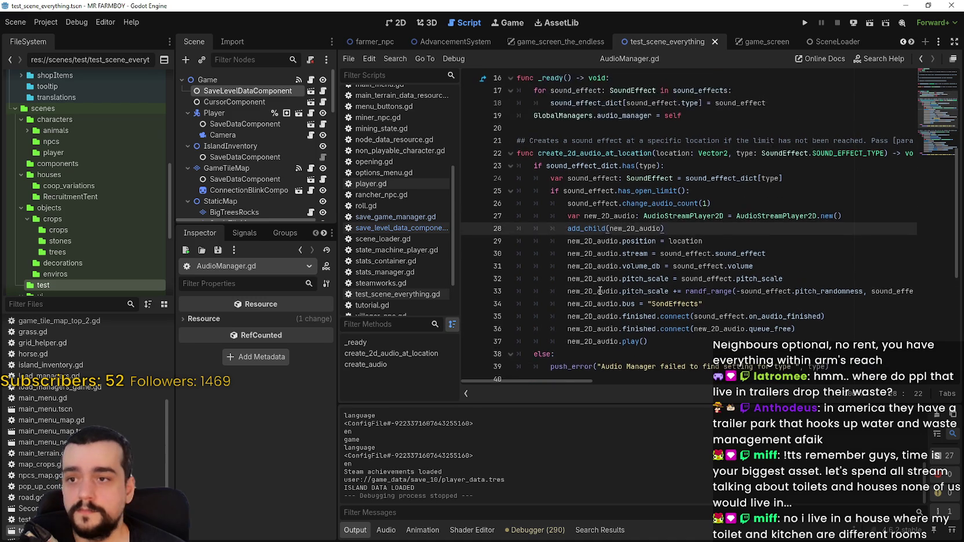
Step: Run the project again and open the Steam store from the game's main menu
{"action": "left_click", "coordinate": [806, 24]}
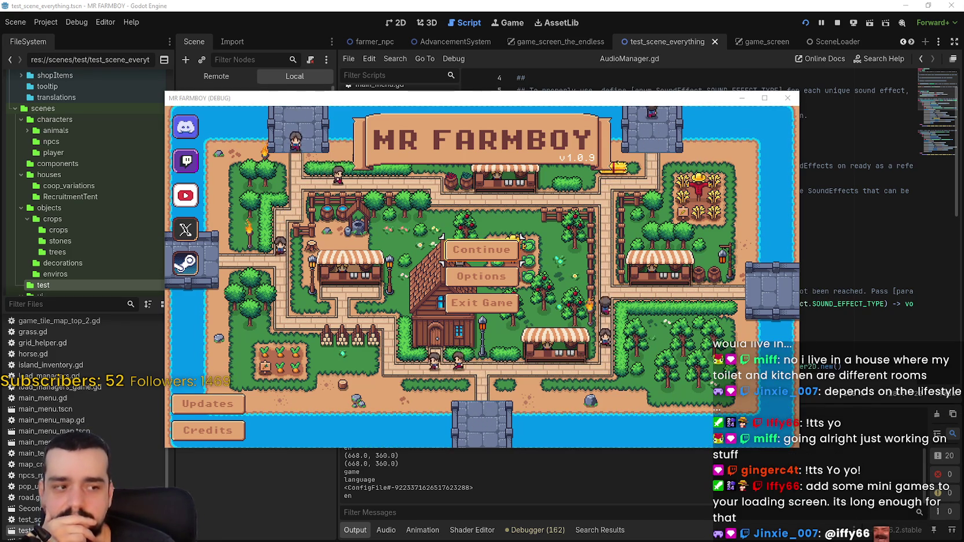
{"action": "left_click", "coordinate": [185, 264]}
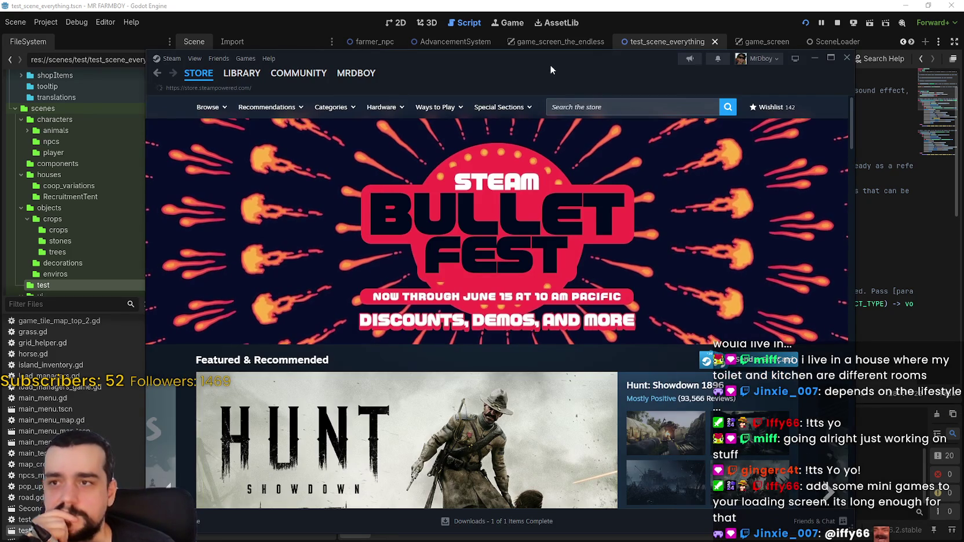
Step: Open the Shape Survivors Demo store page from the owned games list
{"action": "left_click", "coordinate": [235, 75]}
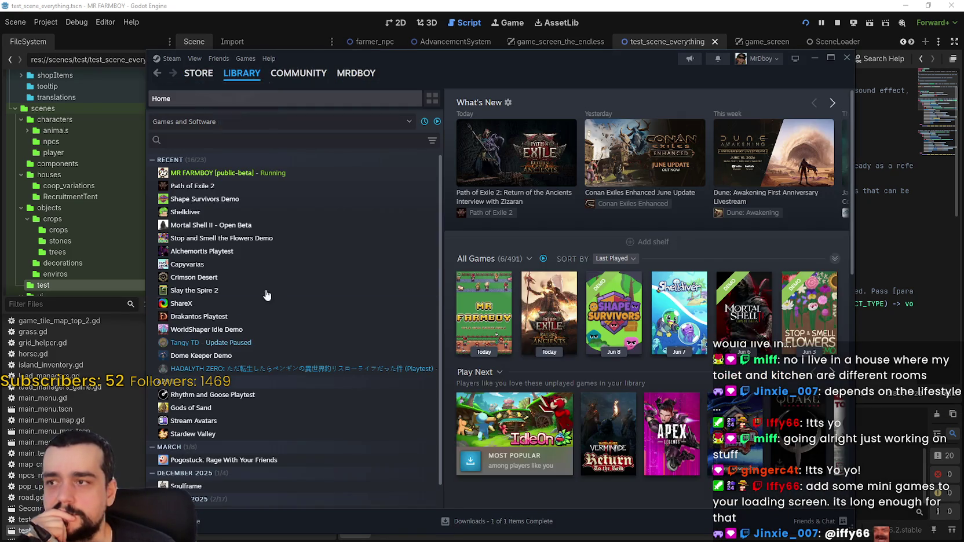
{"action": "left_click", "coordinate": [261, 199]}
{"action": "left_click", "coordinate": [489, 268]}
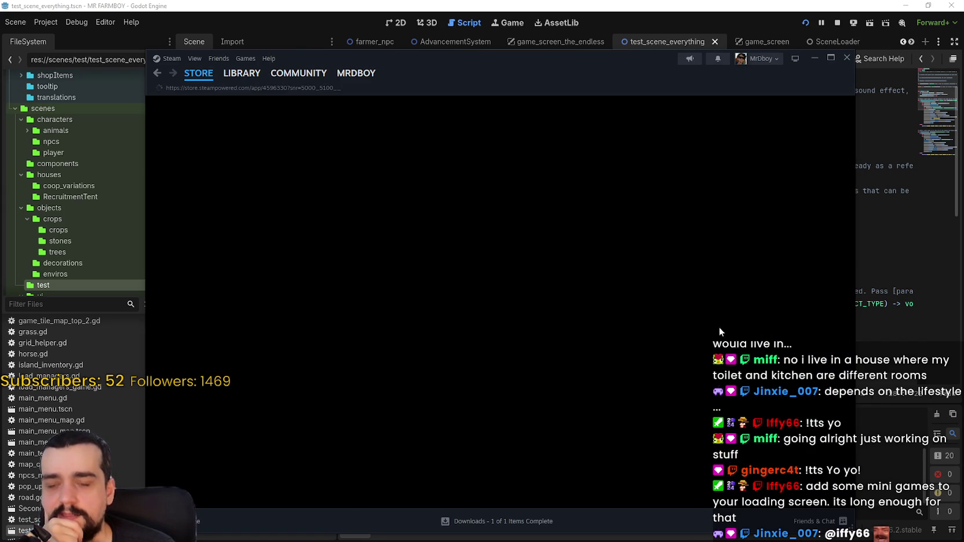
Step: Scroll through the demo page and view the 5th and 6th gameplay screenshots
{"action": "scroll", "coordinate": [670, 319], "scroll_direction": "down", "scroll_amount": 1}
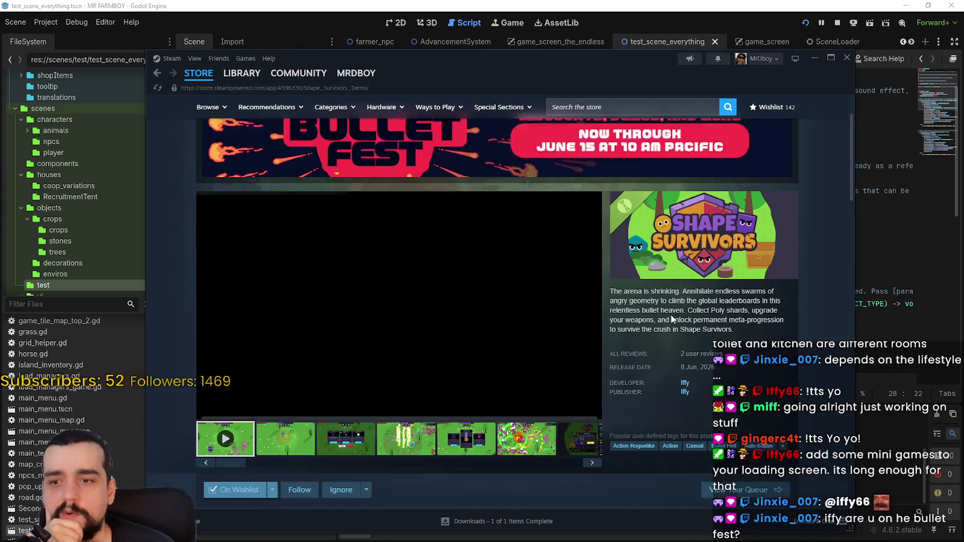
{"action": "scroll", "coordinate": [423, 408], "scroll_direction": "up", "scroll_amount": 1}
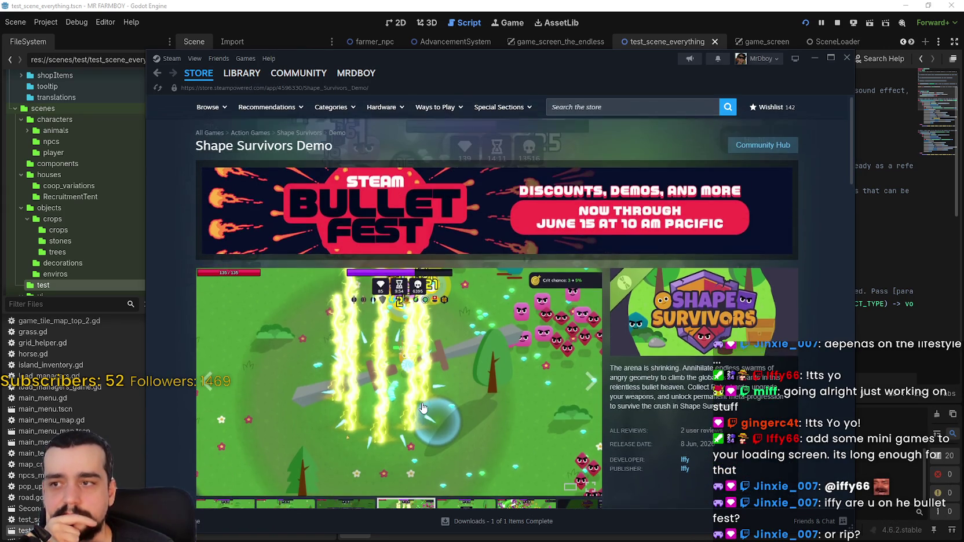
{"action": "scroll", "coordinate": [422, 408], "scroll_direction": "down", "scroll_amount": 4}
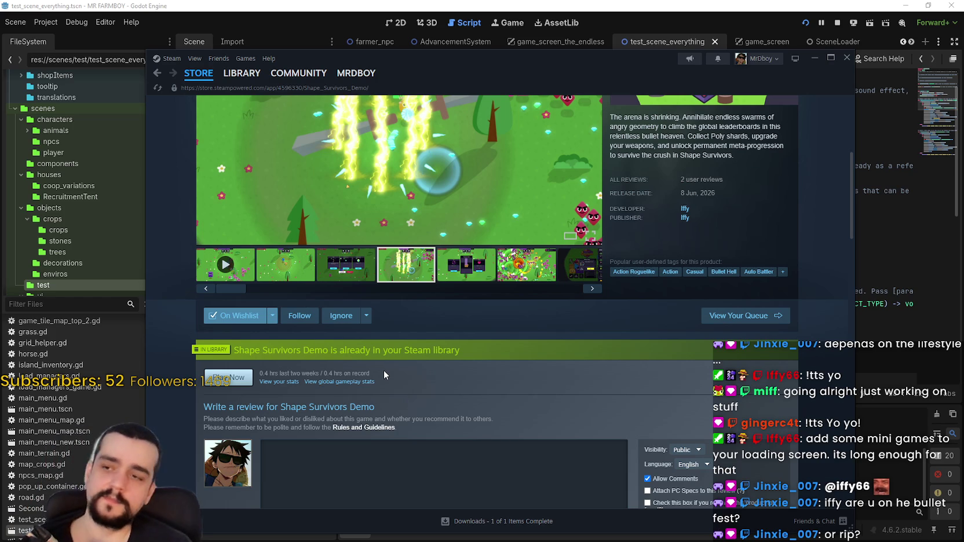
{"action": "scroll", "coordinate": [384, 375], "scroll_direction": "up", "scroll_amount": 4}
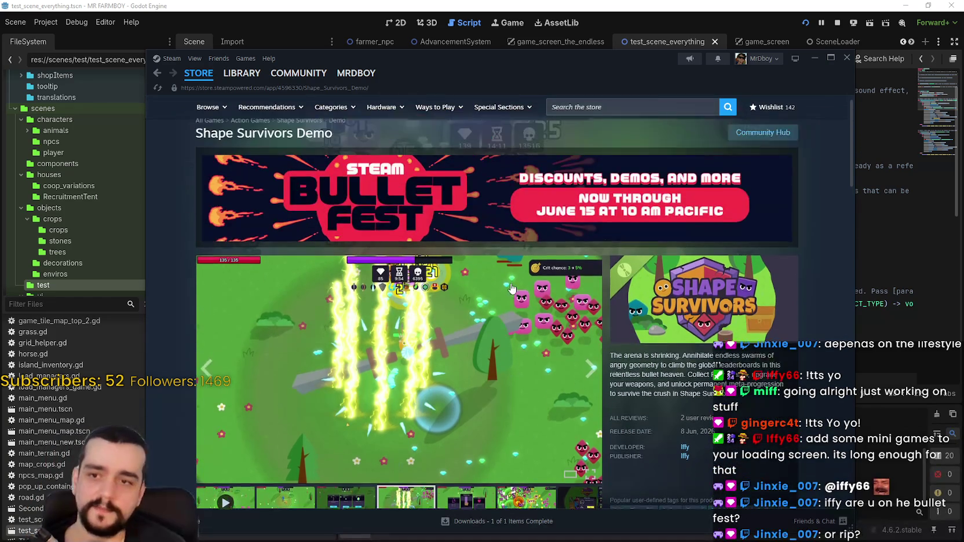
{"action": "scroll", "coordinate": [513, 287], "scroll_direction": "down", "scroll_amount": 2}
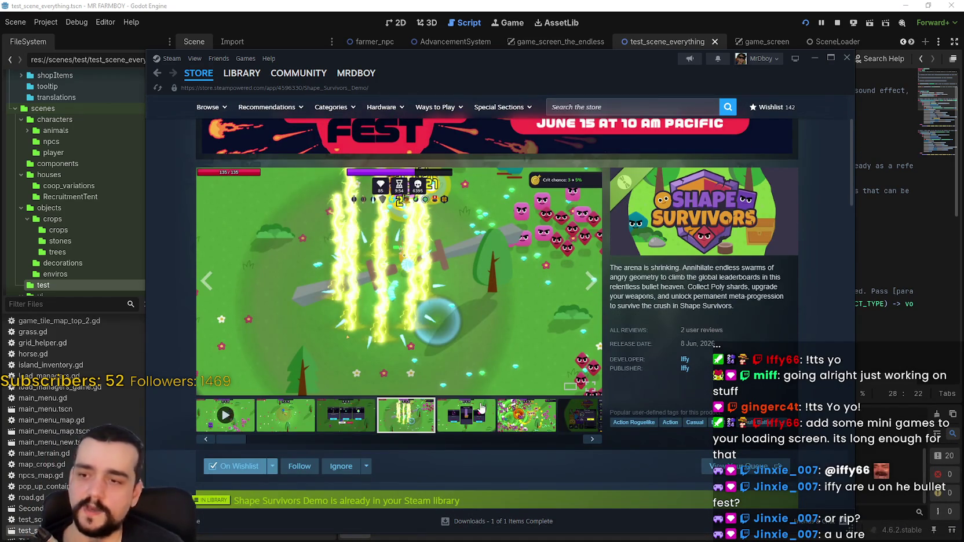
{"action": "left_click", "coordinate": [481, 410]}
{"action": "left_click", "coordinate": [524, 415]}
{"action": "scroll", "coordinate": [531, 407], "scroll_direction": "down", "scroll_amount": 7}
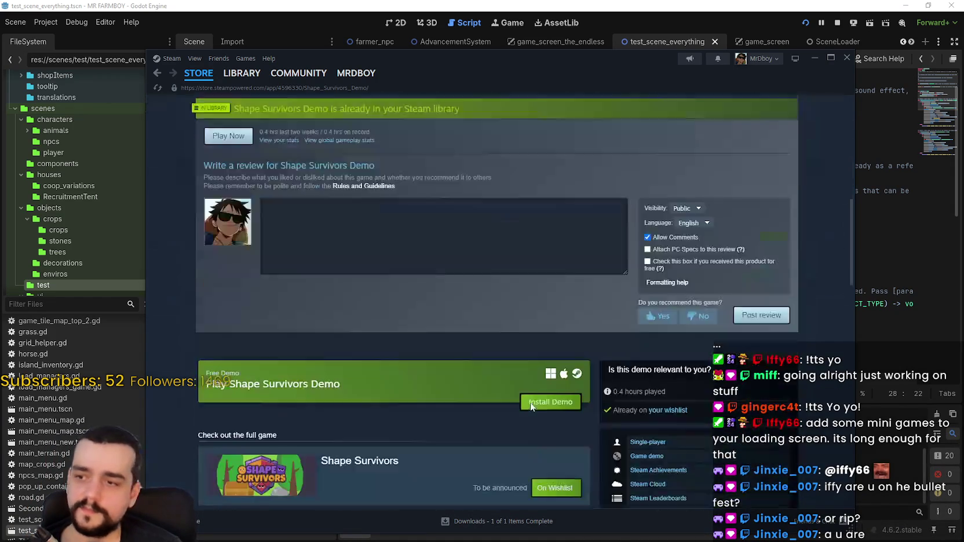
{"action": "scroll", "coordinate": [531, 407], "scroll_direction": "down", "scroll_amount": 5}
{"action": "scroll", "coordinate": [555, 316], "scroll_direction": "up", "scroll_amount": 3}
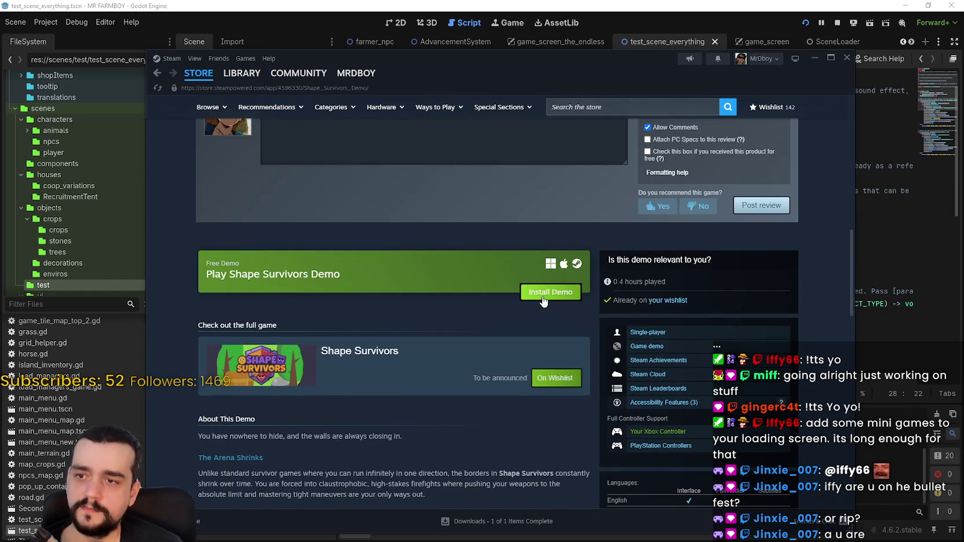
{"action": "scroll", "coordinate": [490, 339], "scroll_direction": "up", "scroll_amount": 4}
{"action": "mouse_move", "coordinate": [240, 84]}
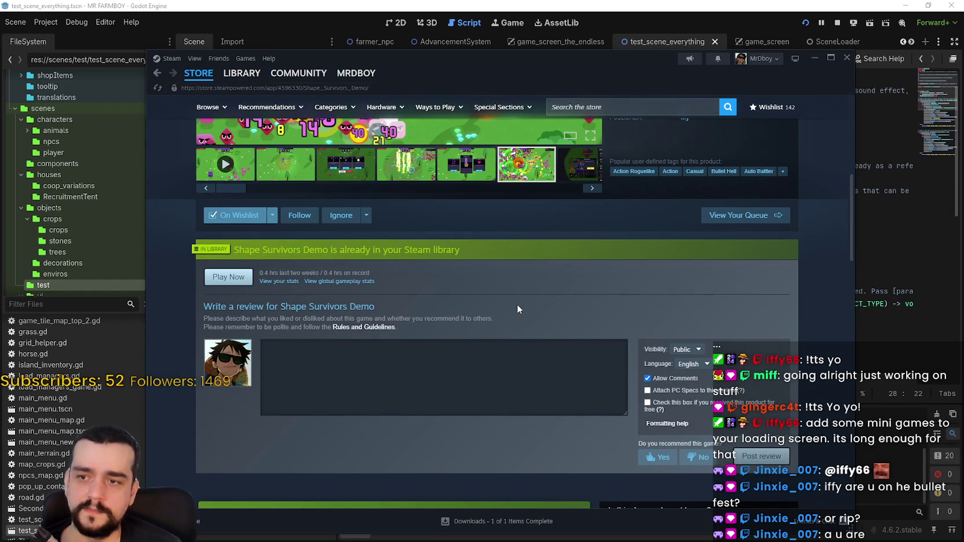
{"action": "scroll", "coordinate": [548, 264], "scroll_direction": "up", "scroll_amount": 6}
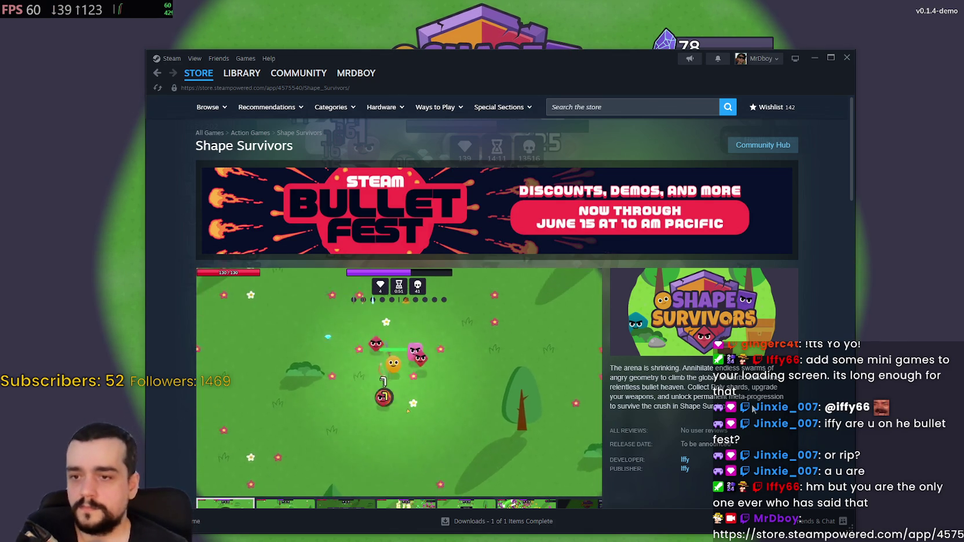
Step: View screenshots 4 through 7 on the Shape Survivors store page, then return to the running game
{"action": "scroll", "coordinate": [407, 411], "scroll_direction": "down", "scroll_amount": 3}
{"action": "left_click", "coordinate": [417, 365]}
{"action": "left_click", "coordinate": [452, 371]}
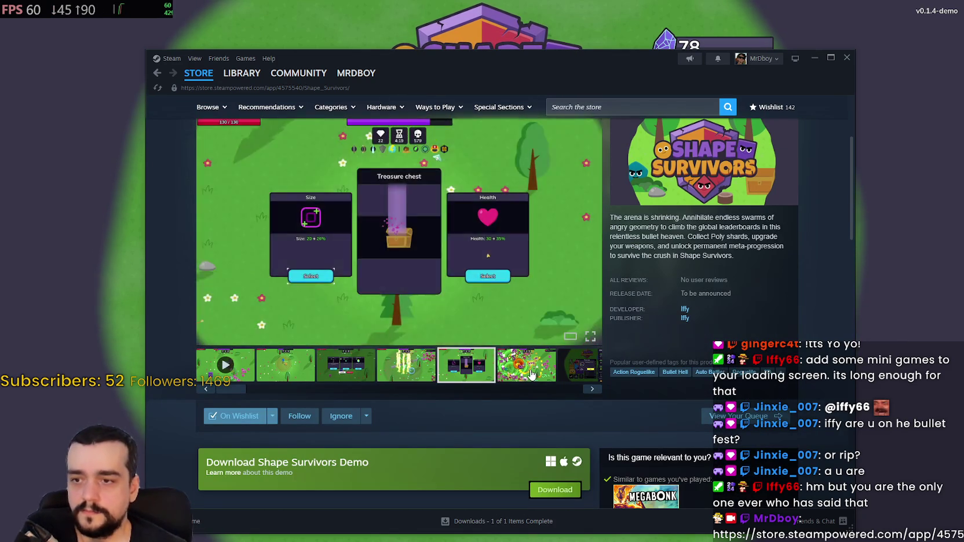
{"action": "left_click", "coordinate": [526, 366]}
{"action": "left_click", "coordinate": [578, 370]}
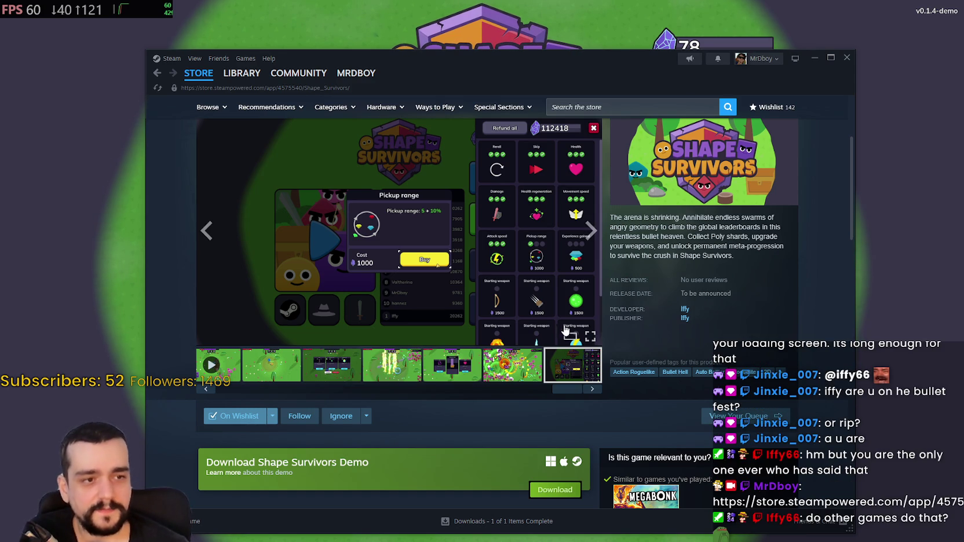
{"action": "left_click", "coordinate": [56, 267]}
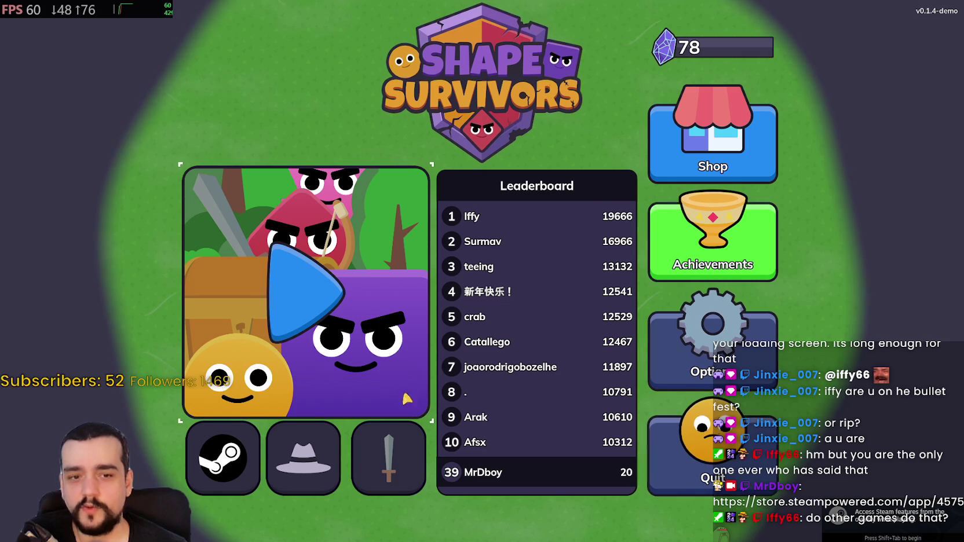
Step: Start a run in The forest level and move with WASD, collecting gems until the first level-up
{"action": "left_click", "coordinate": [353, 328]}
{"action": "left_click", "coordinate": [130, 109]}
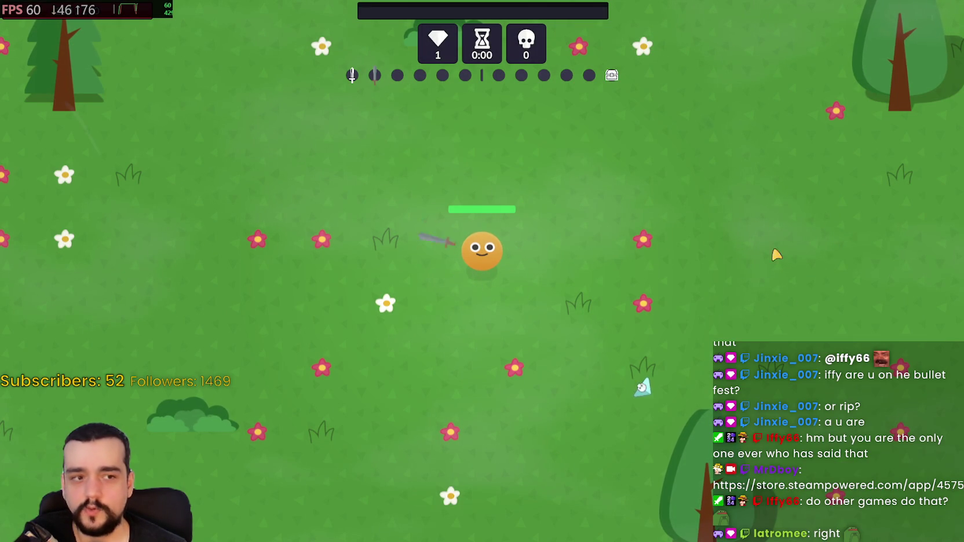
{"action": "key", "text": "d"}
{"action": "key", "text": "s"}
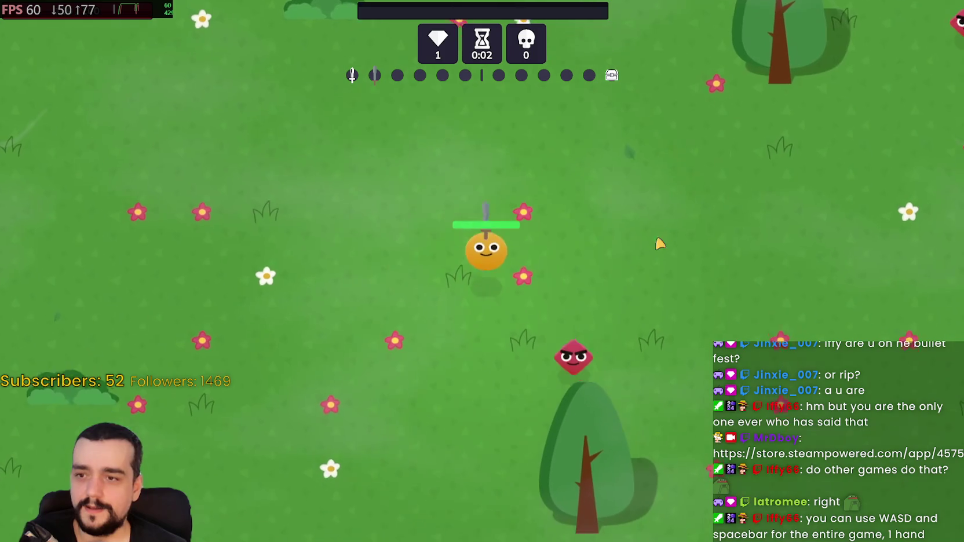
{"action": "key", "text": "w"}
{"action": "key", "text": "a"}
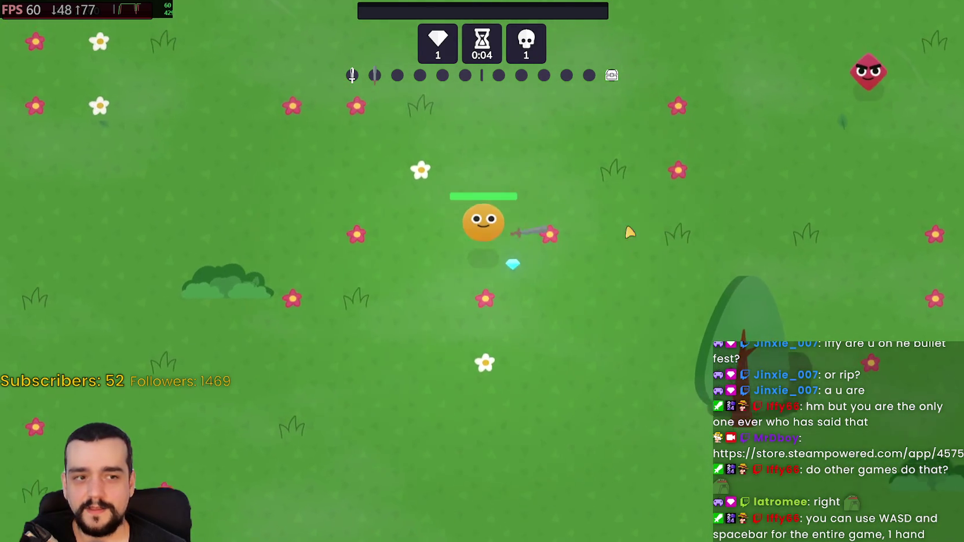
{"action": "key", "text": "d"}
{"action": "key", "text": "d"}
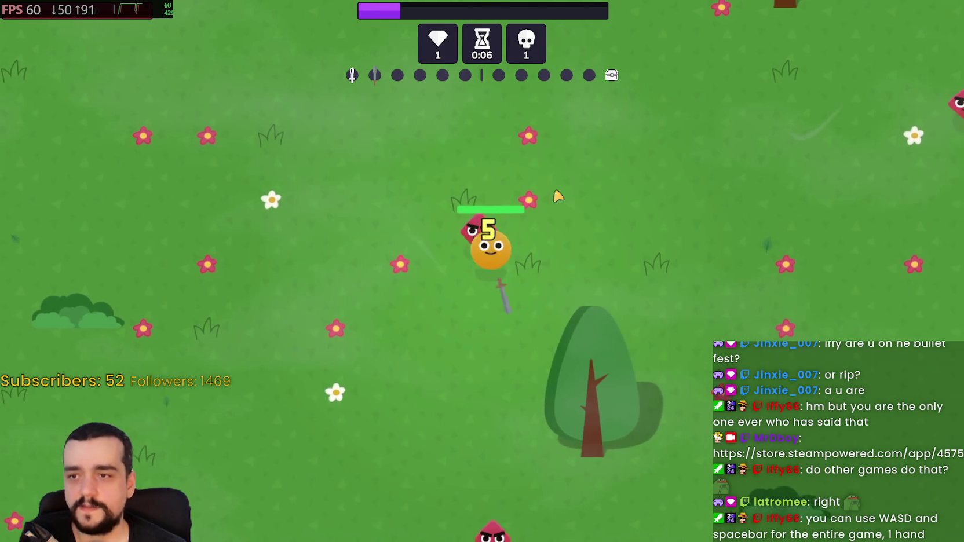
{"action": "key", "text": "w"}
{"action": "key", "text": "a"}
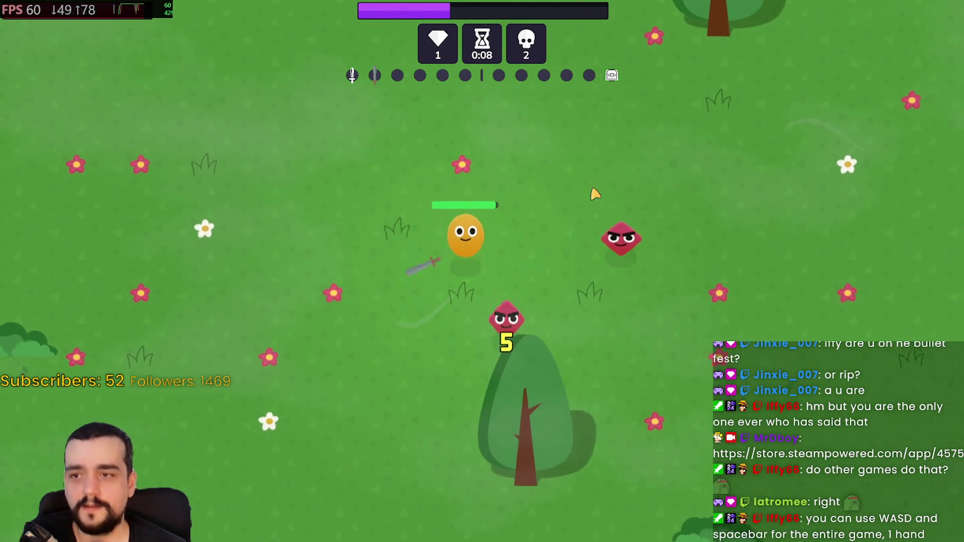
{"action": "key", "text": "a"}
{"action": "key", "text": "s"}
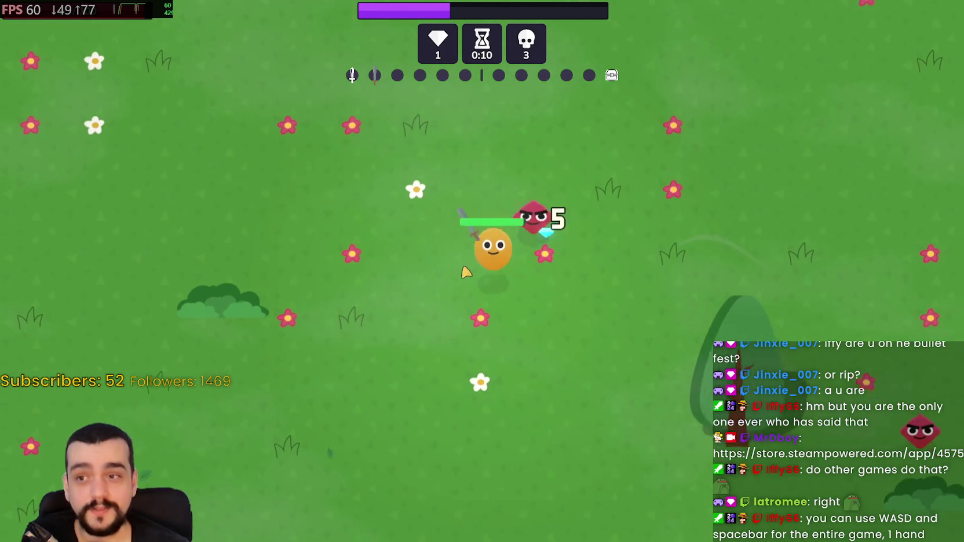
{"action": "key", "text": "d"}
{"action": "key", "text": "s"}
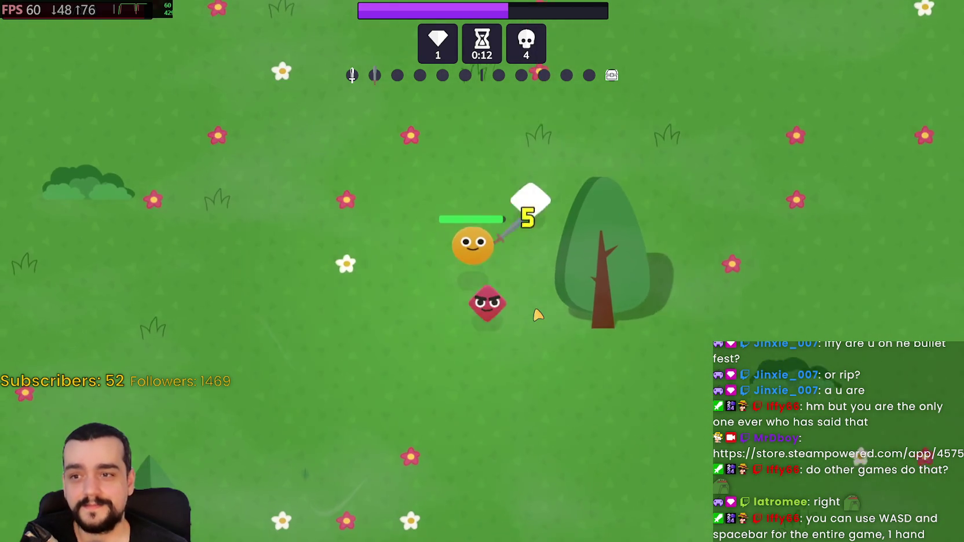
{"action": "key", "text": "a"}
{"action": "key", "text": "s"}
{"action": "key", "text": "a"}
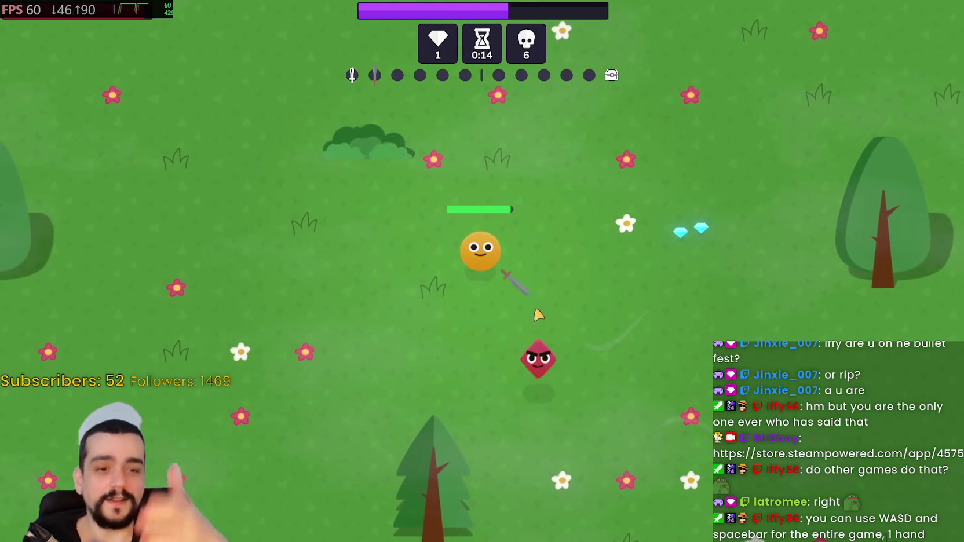
{"action": "key", "text": "s"}
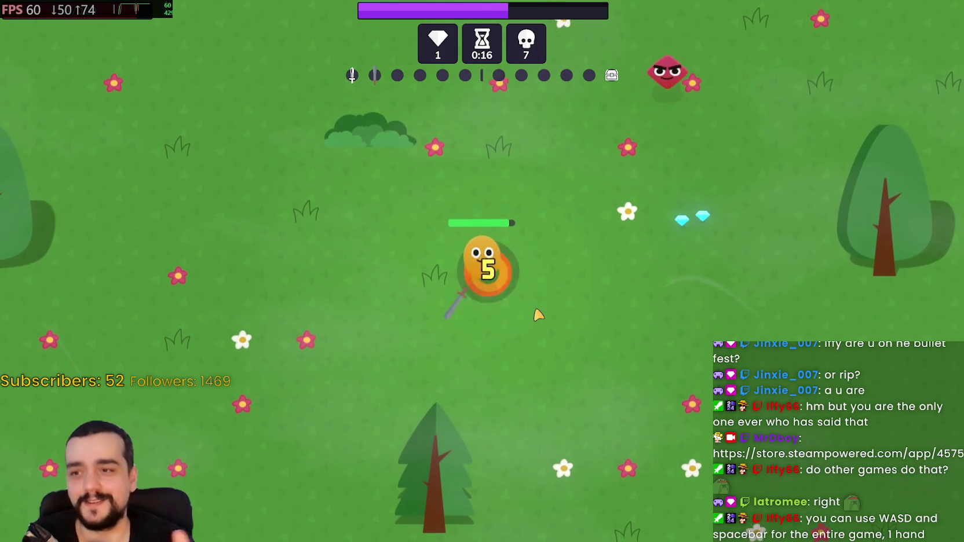
{"action": "key", "text": "a"}
{"action": "key", "text": "w"}
{"action": "key", "text": "d"}
{"action": "key", "text": "a"}
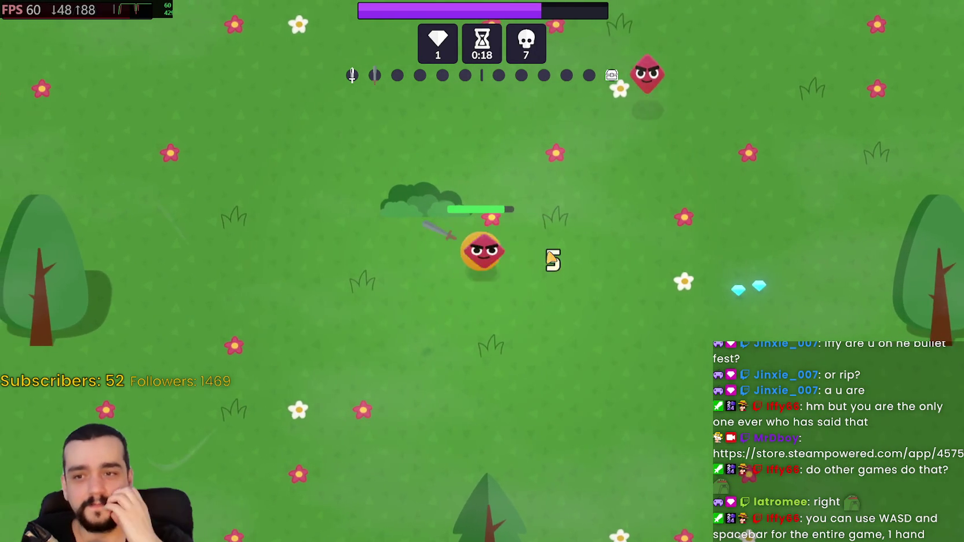
{"action": "key", "text": "s"}
{"action": "key", "text": "d"}
{"action": "key", "text": "w"}
{"action": "key", "text": "d"}
{"action": "key", "text": "s"}
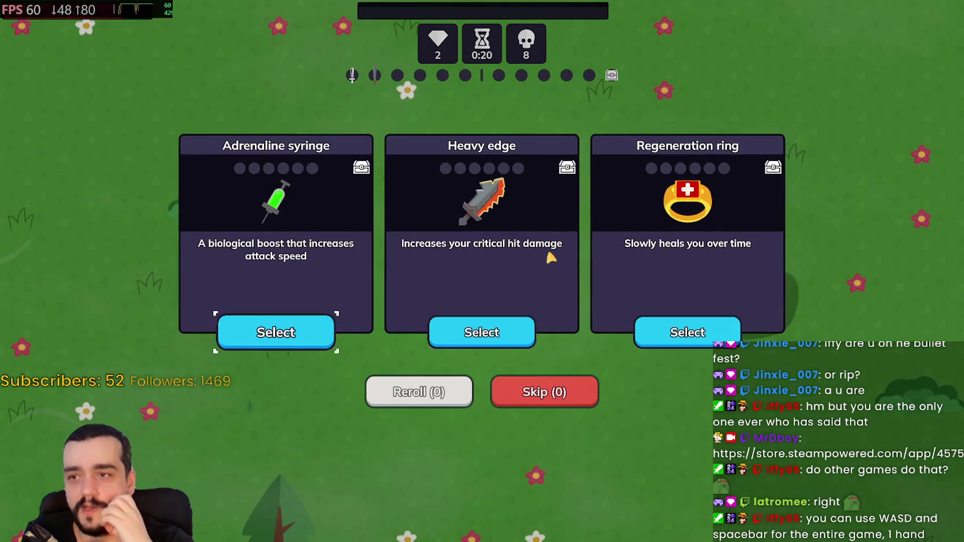
Step: Take the Regeneration ring upgrade and keep fighting the diamond enemies with WASD
{"action": "left_click", "coordinate": [719, 324]}
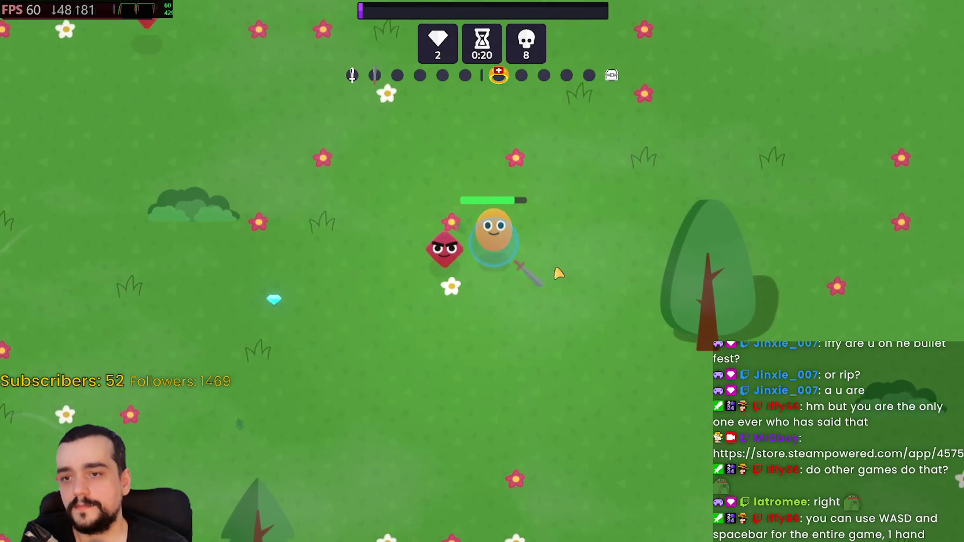
{"action": "key", "text": "w"}
{"action": "key", "text": "a"}
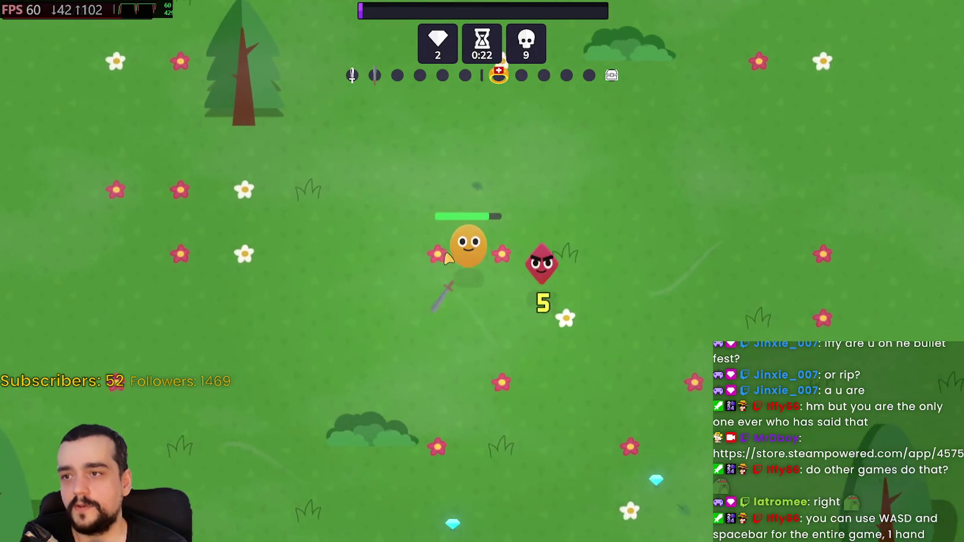
{"action": "key", "text": "s"}
{"action": "key", "text": "w"}
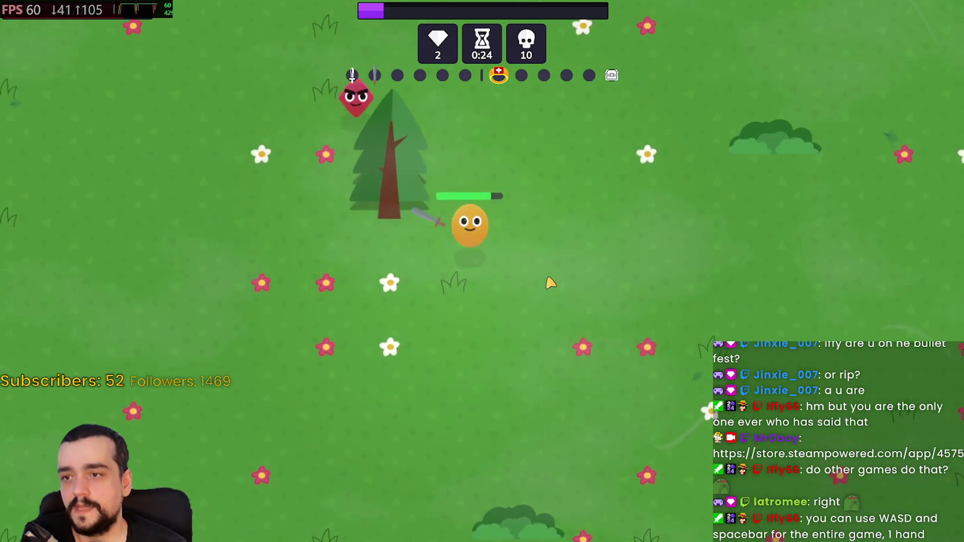
{"action": "key", "text": "d"}
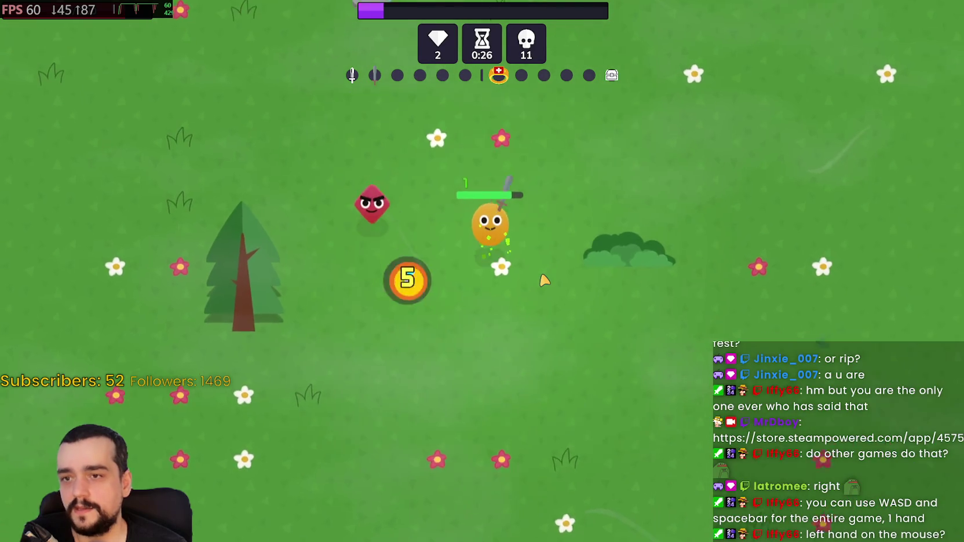
{"action": "key", "text": "w"}
{"action": "key", "text": "a"}
{"action": "key", "text": "s"}
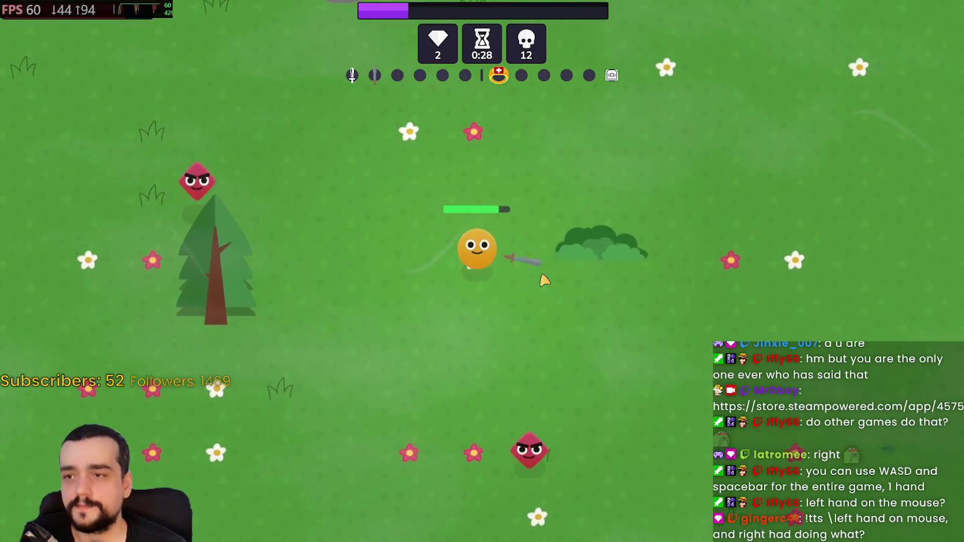
{"action": "key", "text": "w"}
{"action": "key", "text": "a"}
{"action": "key", "text": "w"}
{"action": "key", "text": "s"}
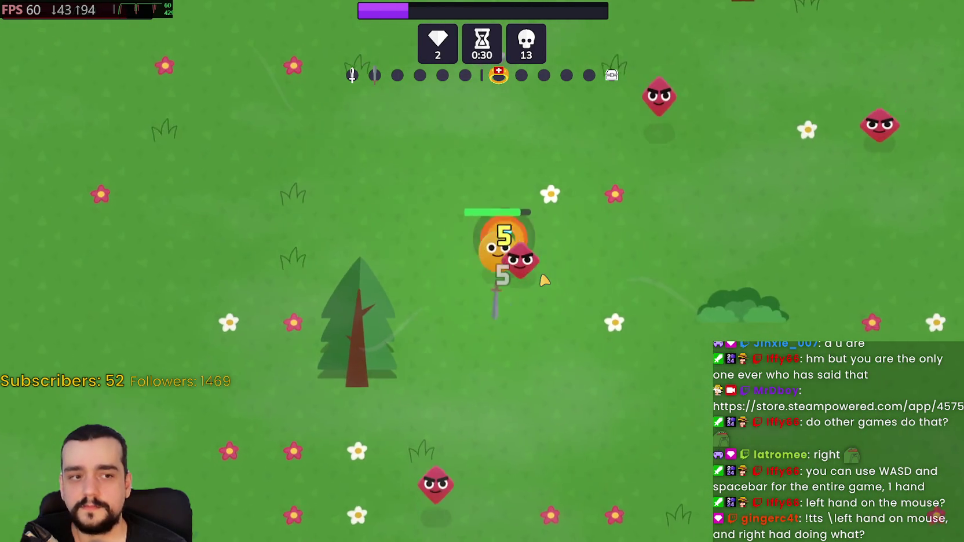
{"action": "key", "text": "d"}
{"action": "key", "text": "d"}
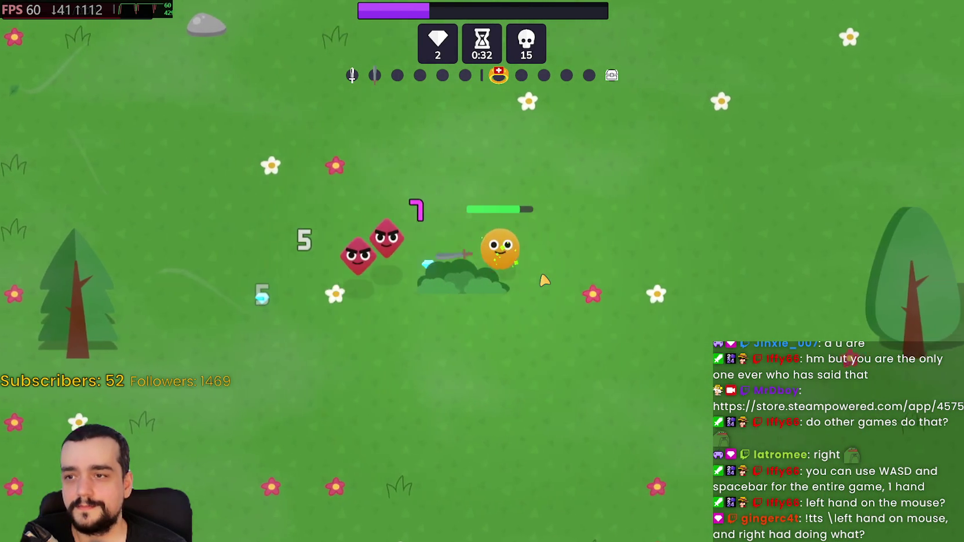
{"action": "key", "text": "w"}
{"action": "key", "text": "a"}
{"action": "key", "text": "s"}
{"action": "key", "text": "d"}
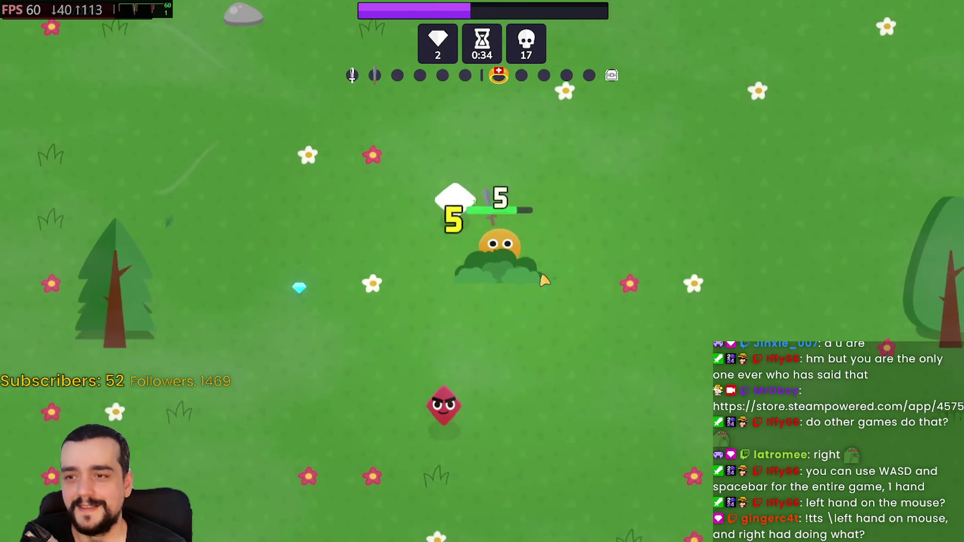
{"action": "key", "text": "w"}
{"action": "key", "text": "a"}
{"action": "key", "text": "a"}
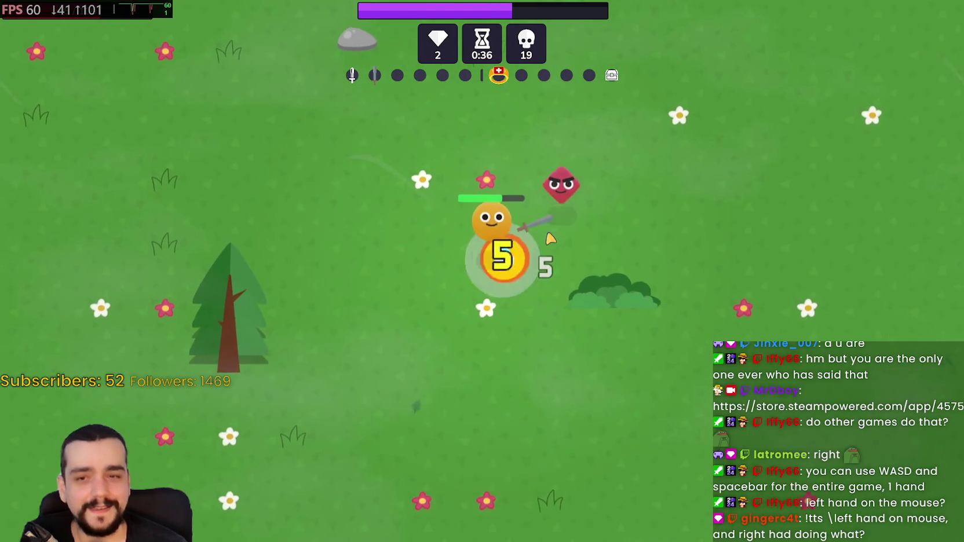
{"action": "key", "text": "w"}
Step: Circle and kite the swarm with WASD, defeating the pink enemy, until the 0:57 level-up offer
{"action": "key", "text": "d"}
{"action": "key", "text": "s"}
{"action": "key", "text": "s"}
{"action": "key", "text": "d"}
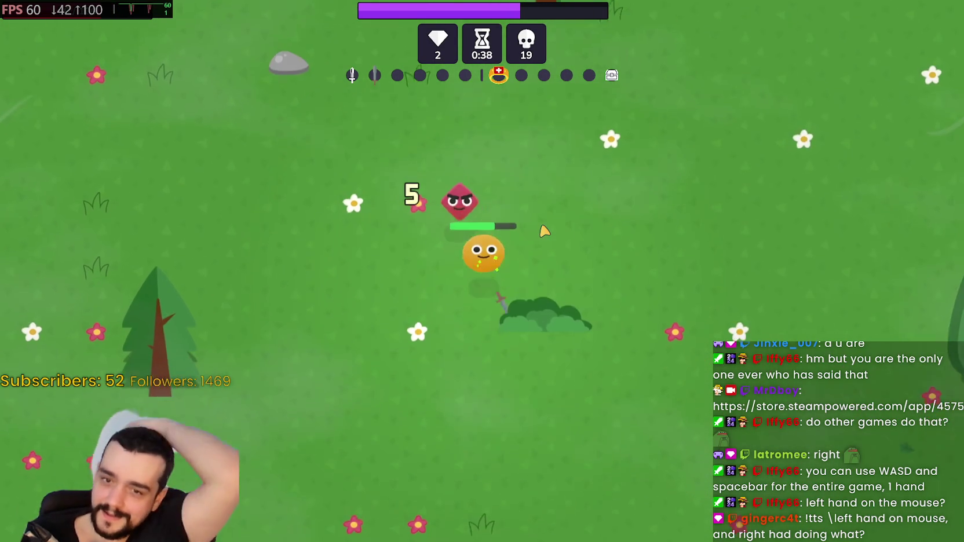
{"action": "key", "text": "a"}
{"action": "key", "text": "w"}
{"action": "key", "text": "d"}
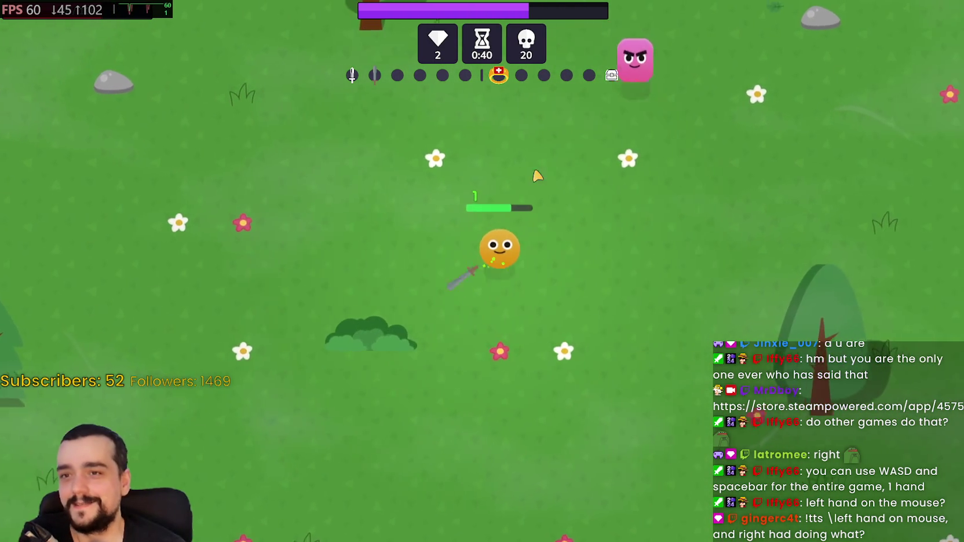
{"action": "key", "text": "w"}
{"action": "key", "text": "d"}
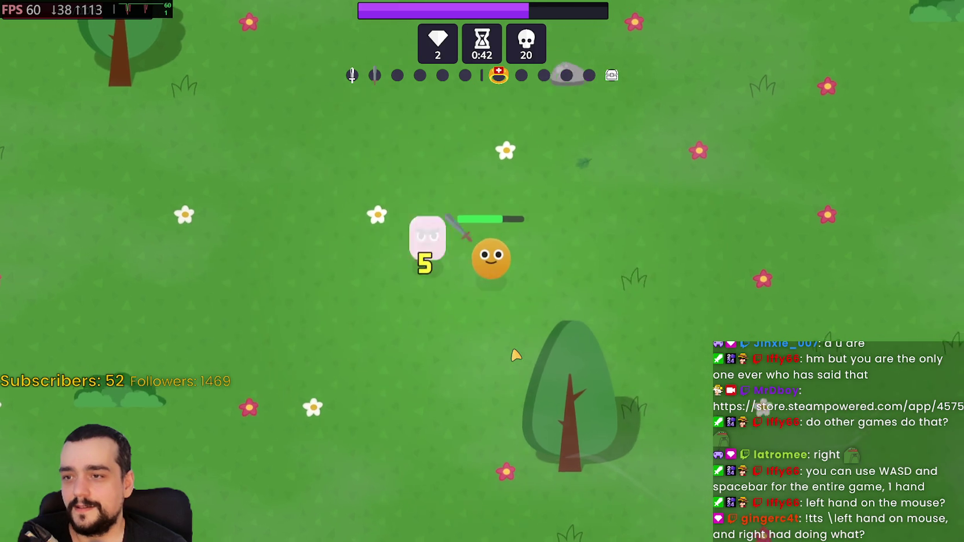
{"action": "key", "text": "s"}
{"action": "key", "text": "d"}
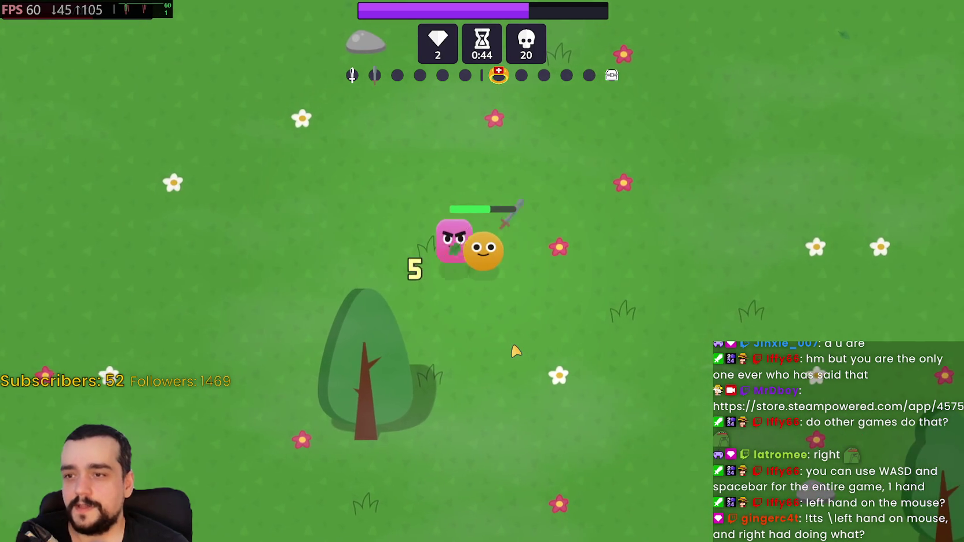
{"action": "key", "text": "a"}
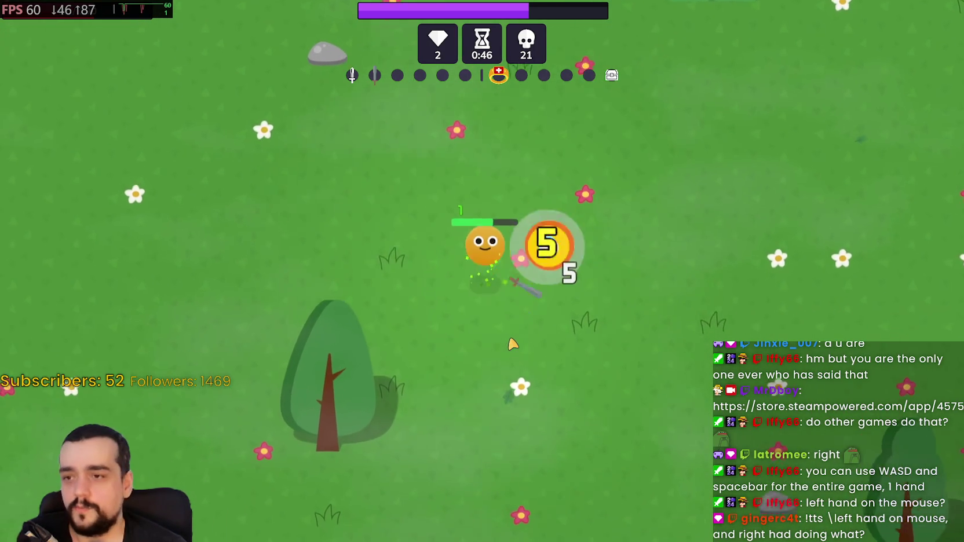
{"action": "key", "text": "d"}
{"action": "key", "text": "w"}
{"action": "key", "text": "w"}
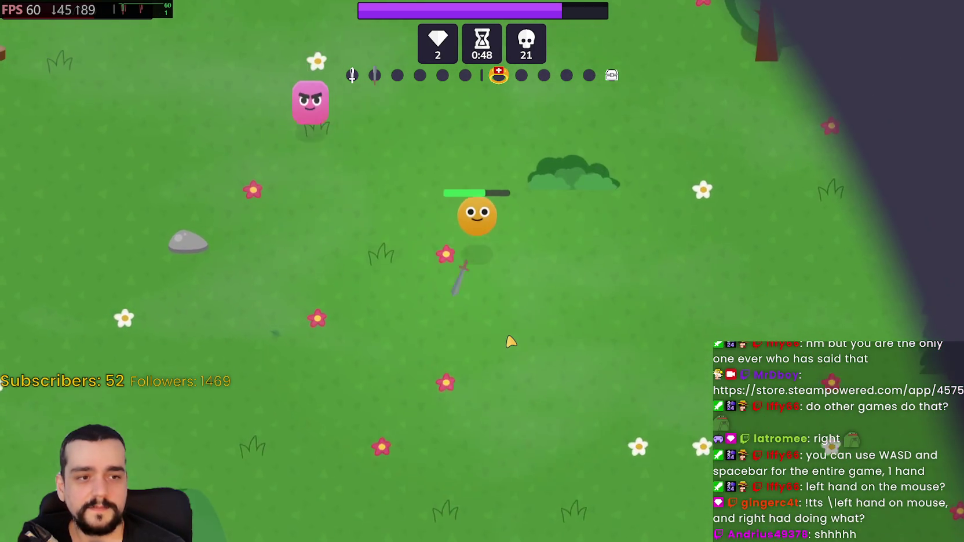
{"action": "key", "text": "a"}
{"action": "key", "text": "s"}
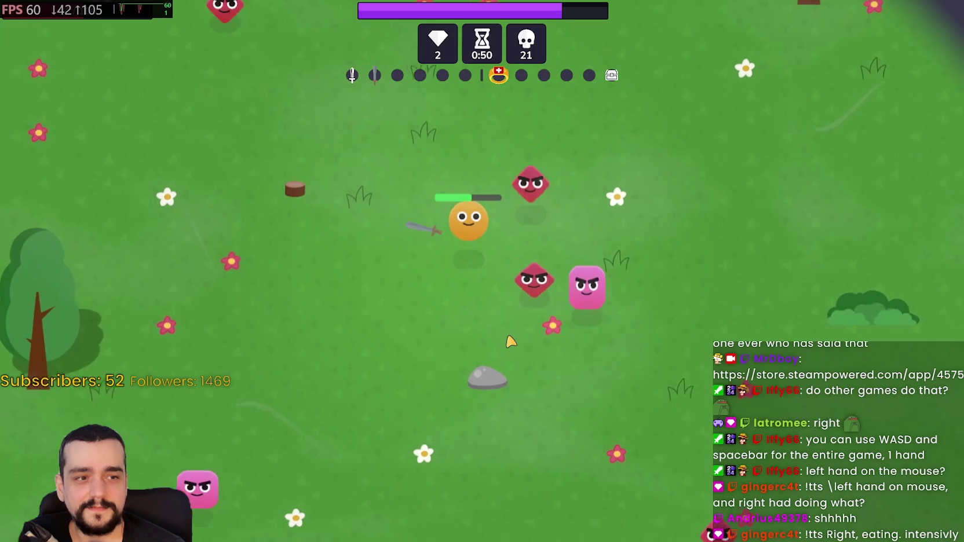
{"action": "key", "text": "a"}
{"action": "key", "text": "s"}
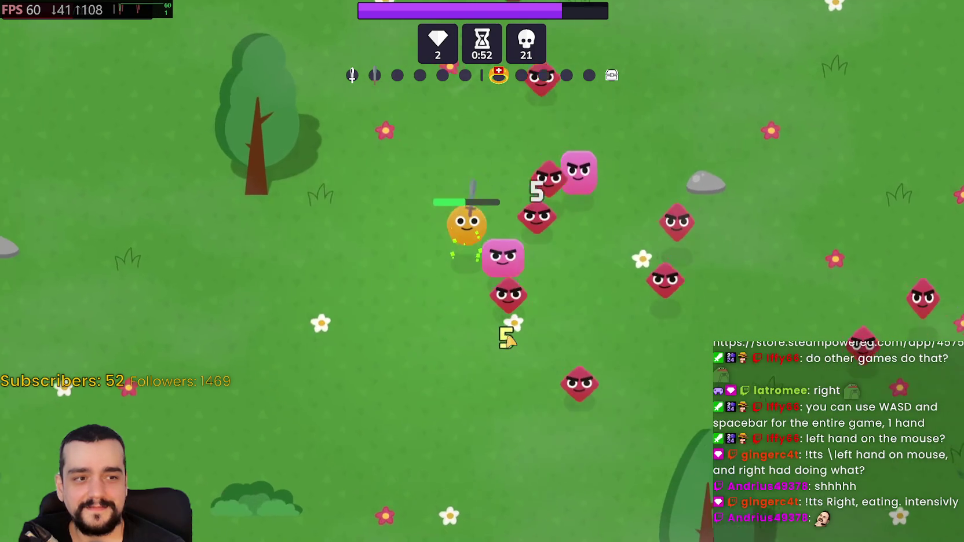
{"action": "key", "text": "w"}
{"action": "key", "text": "s"}
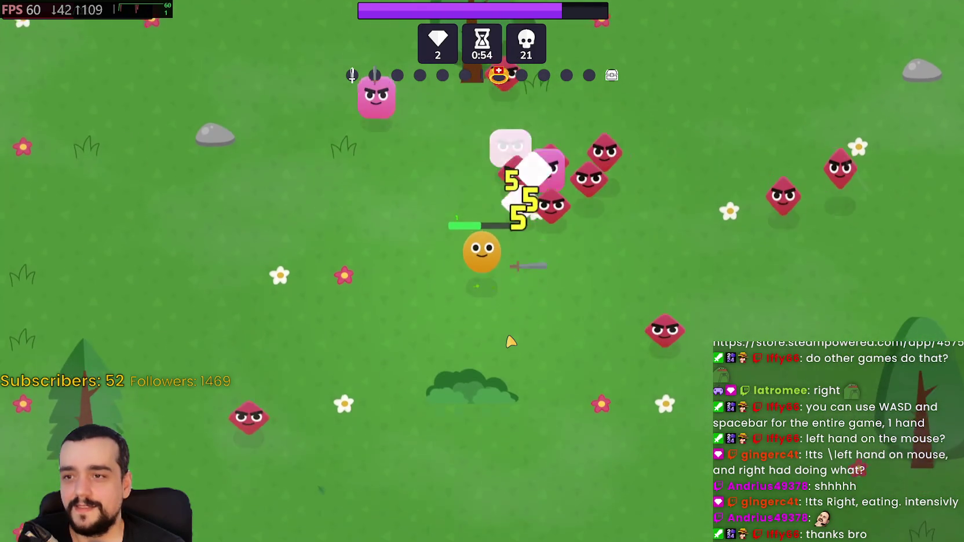
{"action": "key", "text": "s"}
{"action": "key", "text": "d"}
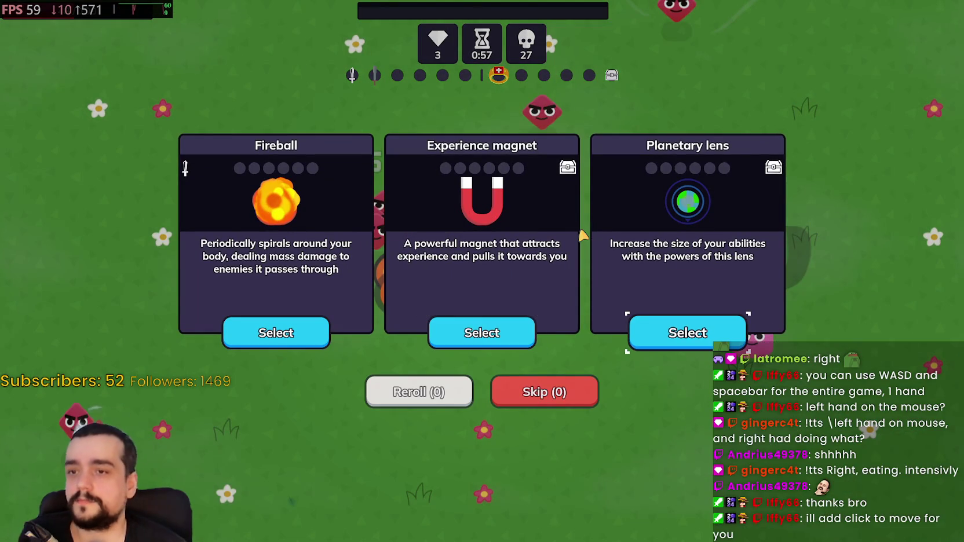
Step: Take the Planetary lens upgrade and kite the enemy swarm around with WASD
{"action": "key", "text": "space"}
{"action": "key", "text": "d"}
{"action": "key", "text": "s"}
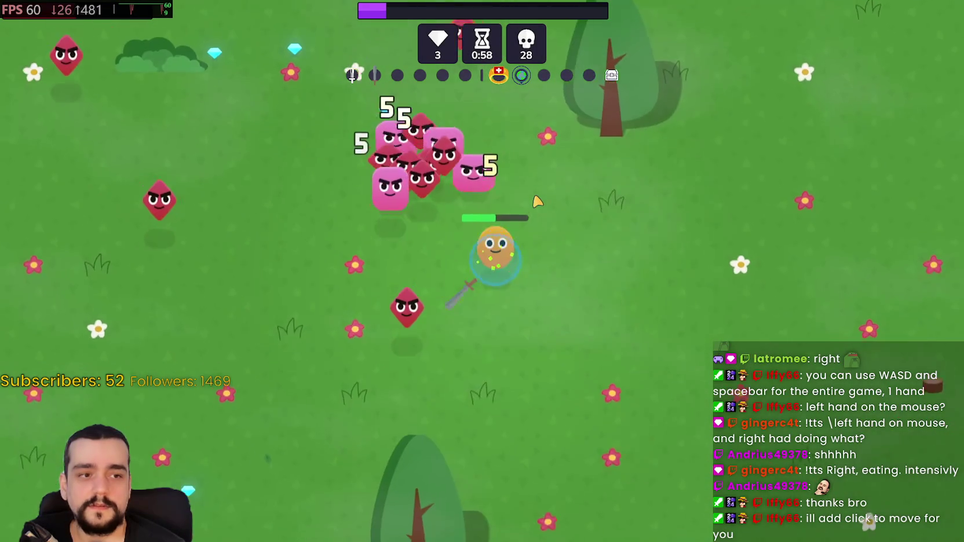
{"action": "key", "text": "w"}
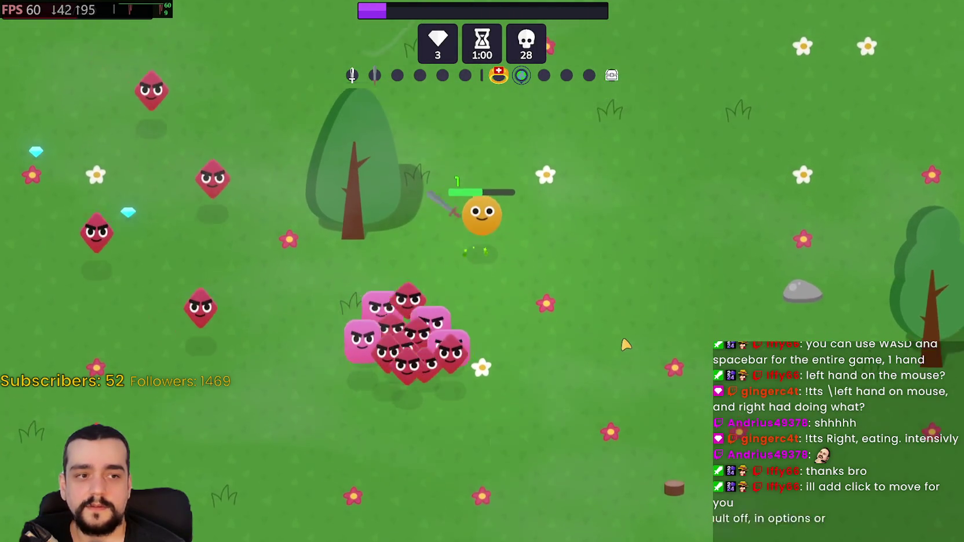
{"action": "key", "text": "a"}
{"action": "key", "text": "d"}
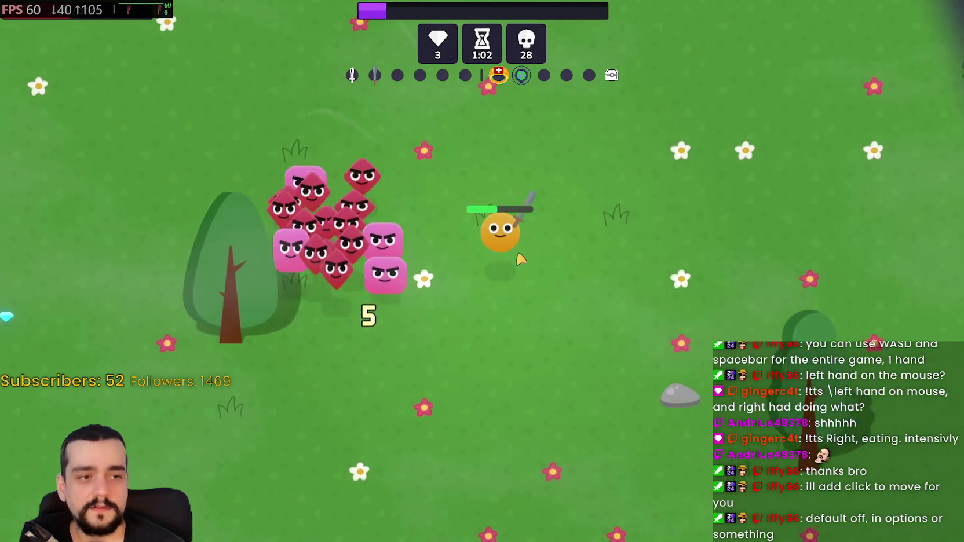
{"action": "key", "text": "s"}
{"action": "key", "text": "a"}
{"action": "key", "text": "s"}
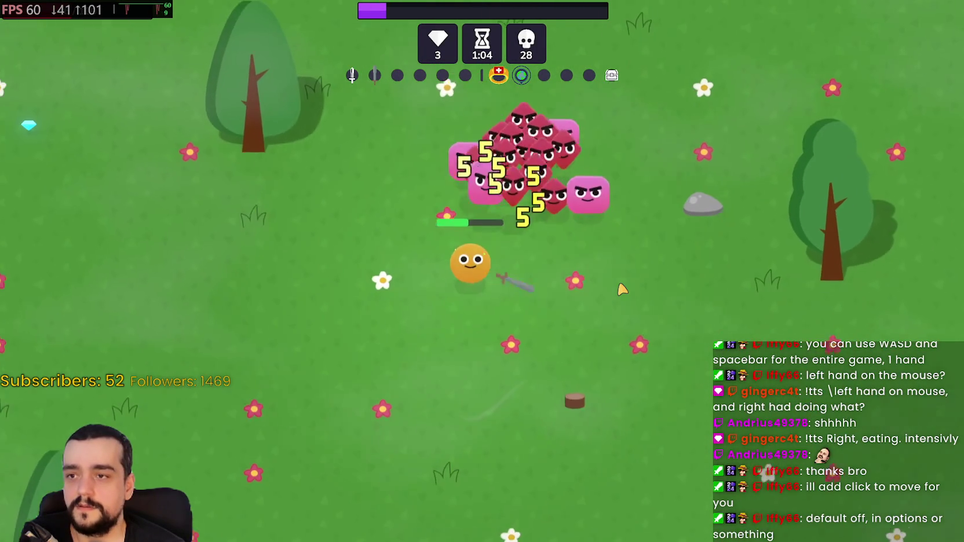
{"action": "key", "text": "a"}
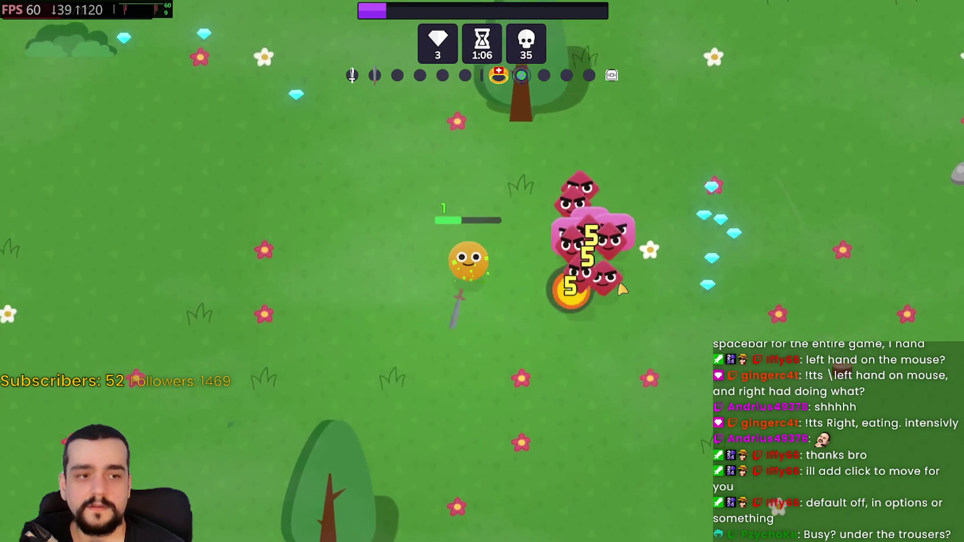
{"action": "key", "text": "s"}
{"action": "key", "text": "a"}
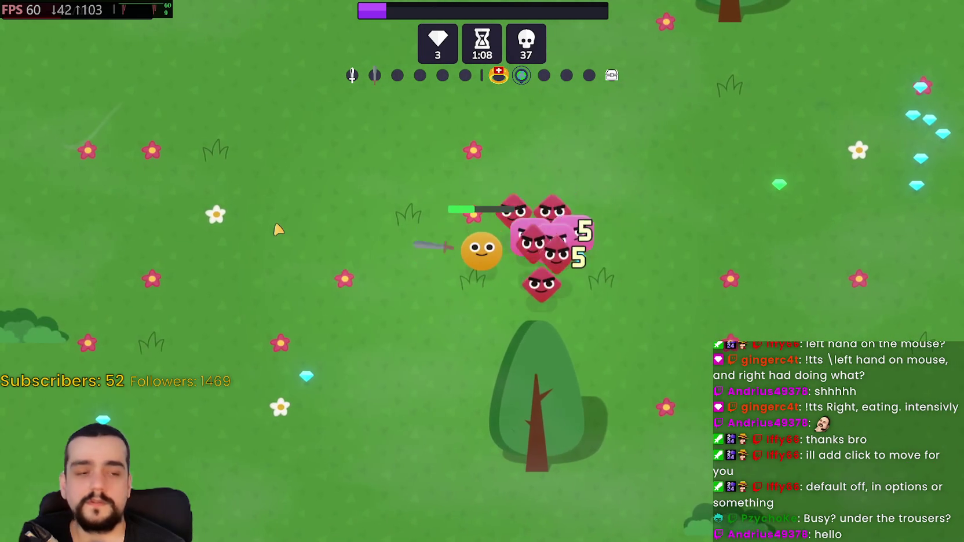
{"action": "key", "text": "w"}
Step: Gather experience gems with WASD until the next level-up offer at 1:26 with 46 kills
{"action": "key", "text": "d"}
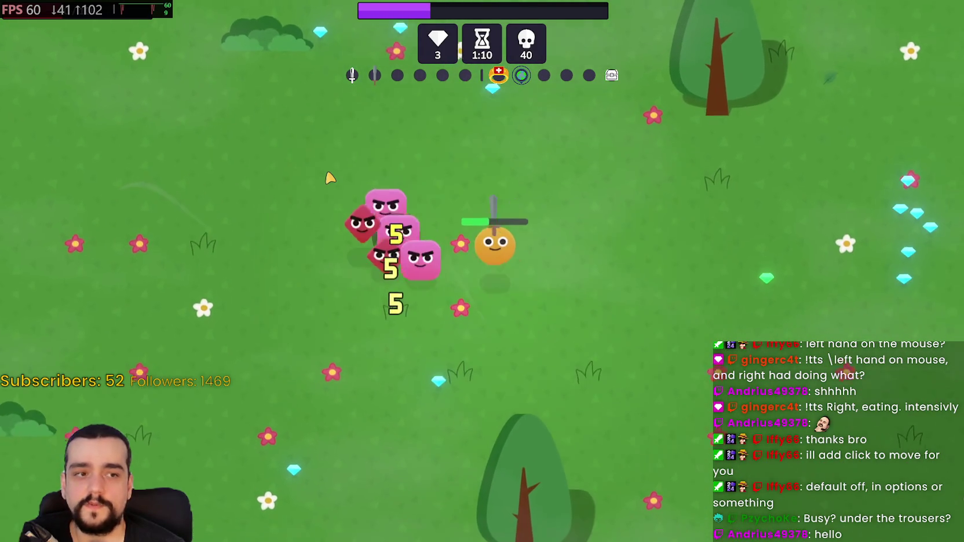
{"action": "key", "text": "d"}
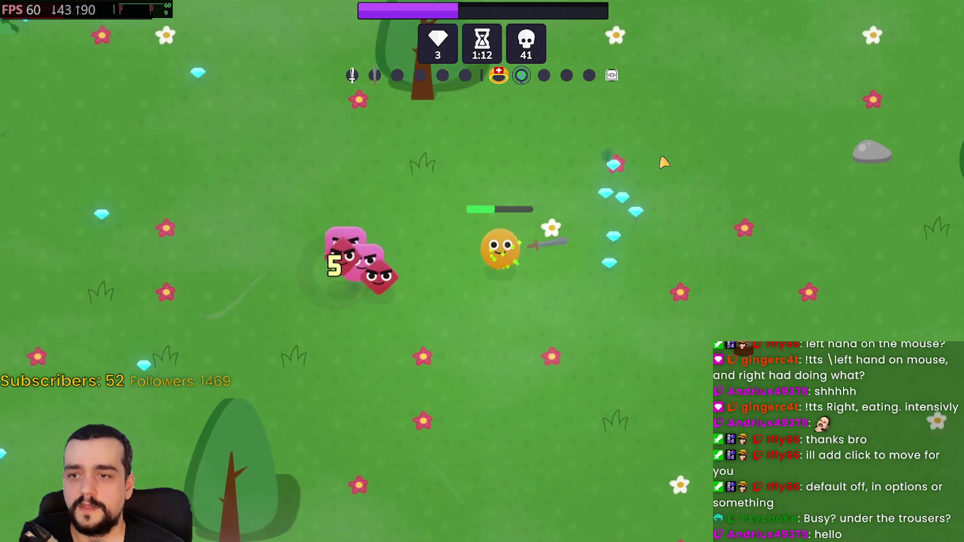
{"action": "key", "text": "w"}
{"action": "key", "text": "w"}
{"action": "key", "text": "d"}
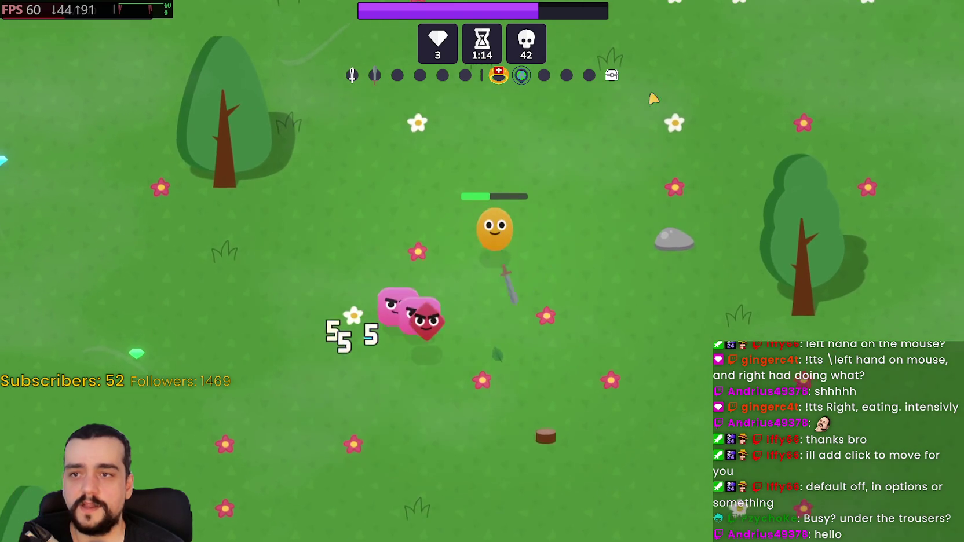
{"action": "key", "text": "s"}
{"action": "key", "text": "a"}
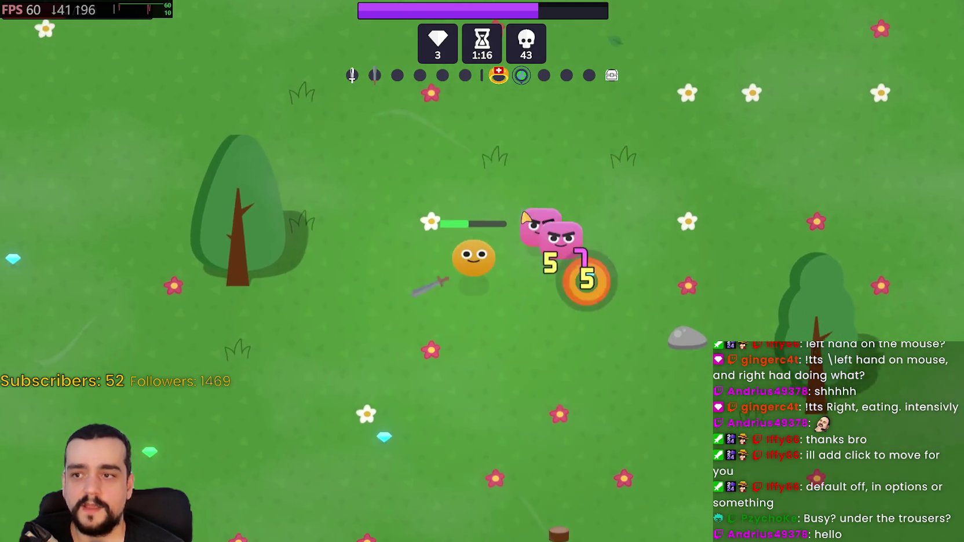
{"action": "key", "text": "a"}
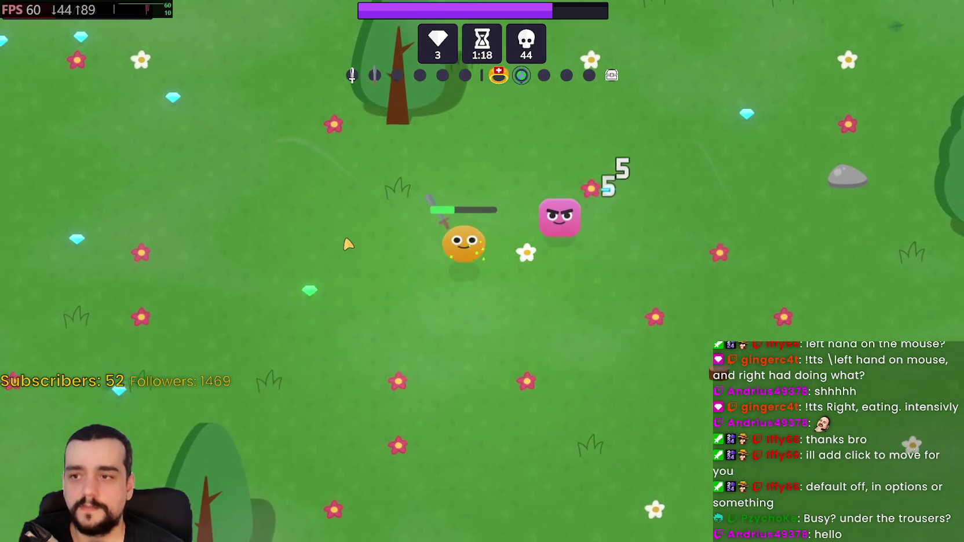
{"action": "key", "text": "a"}
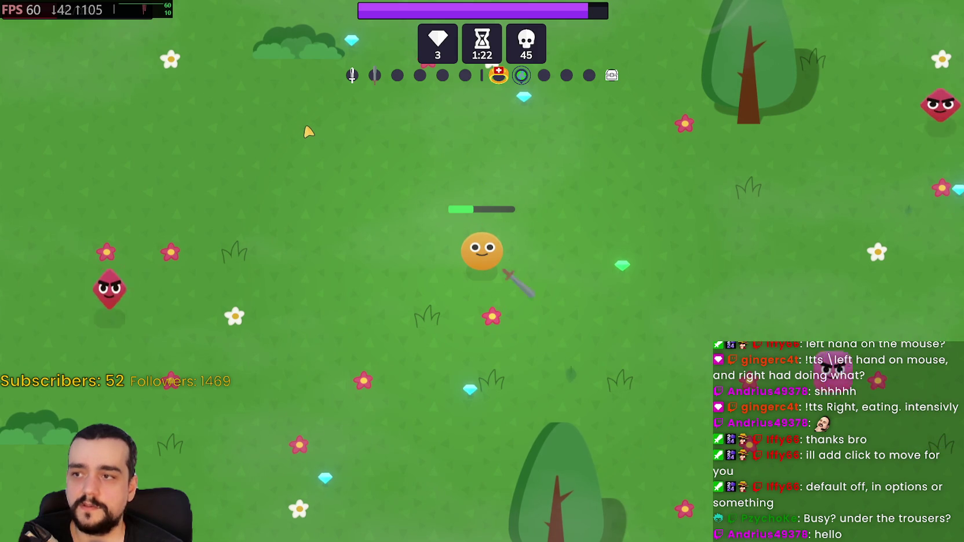
{"action": "key", "text": "a"}
{"action": "key", "text": "w"}
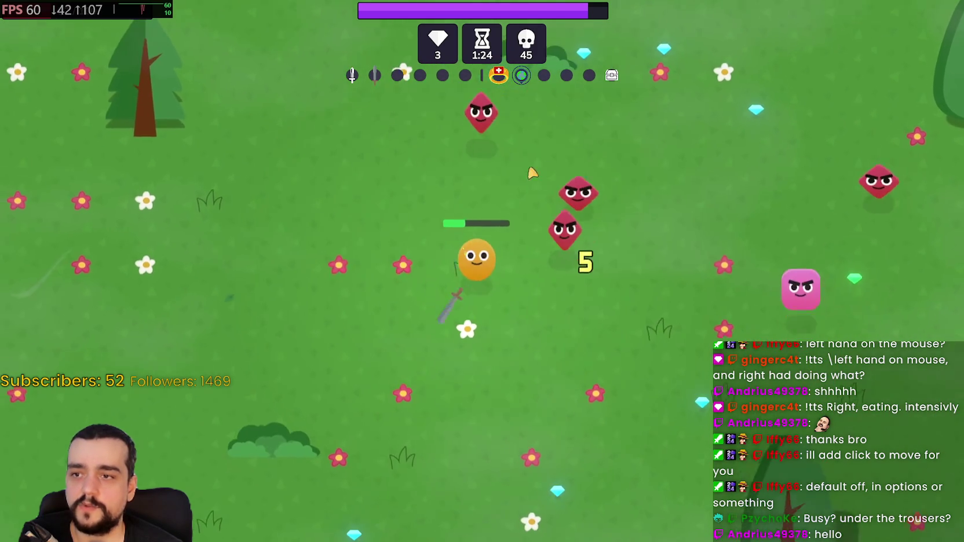
{"action": "key", "text": "d"}
{"action": "key", "text": "s"}
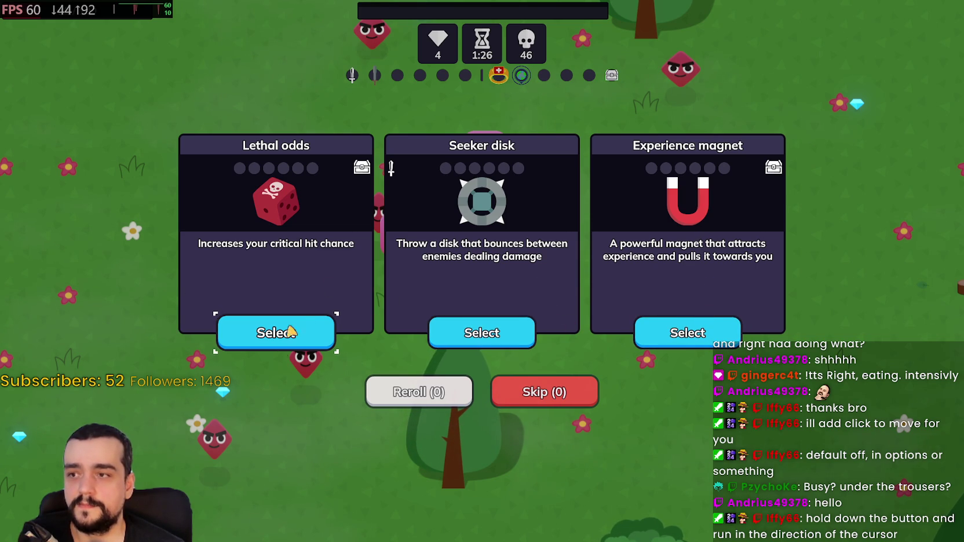
Step: Take the Lethal odds upgrade and steer the player around the enemy swarm with WASD
{"action": "left_click", "coordinate": [277, 334]}
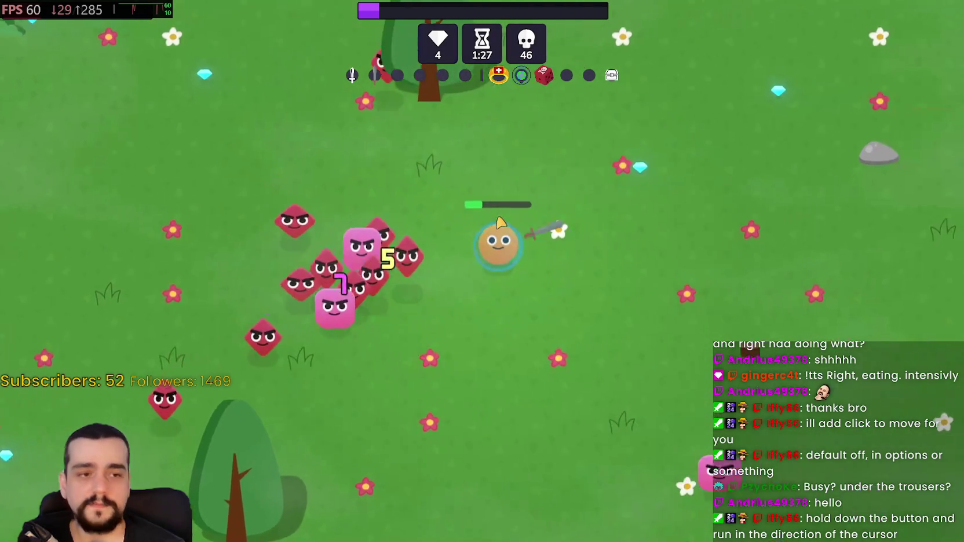
{"action": "key", "text": "w"}
{"action": "key", "text": "a"}
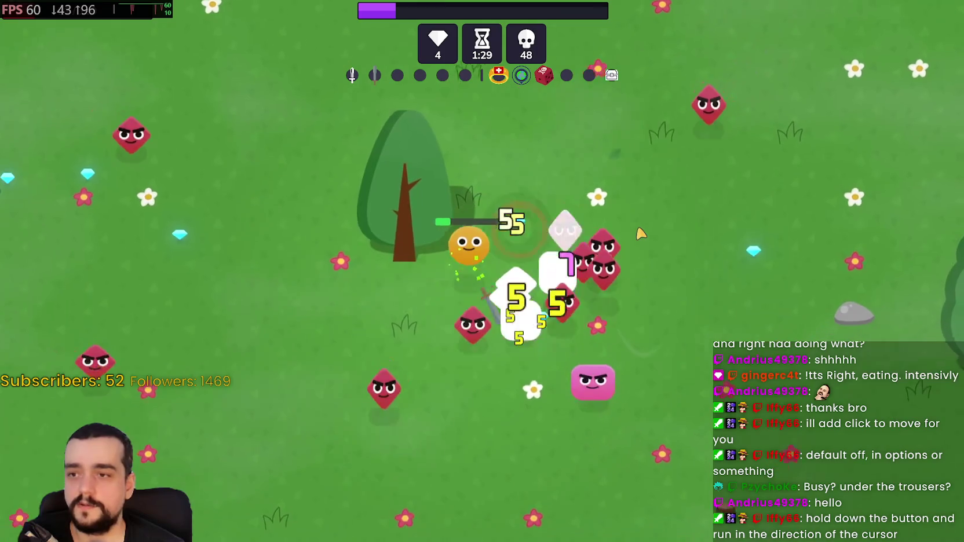
{"action": "key", "text": "s"}
{"action": "key", "text": "d"}
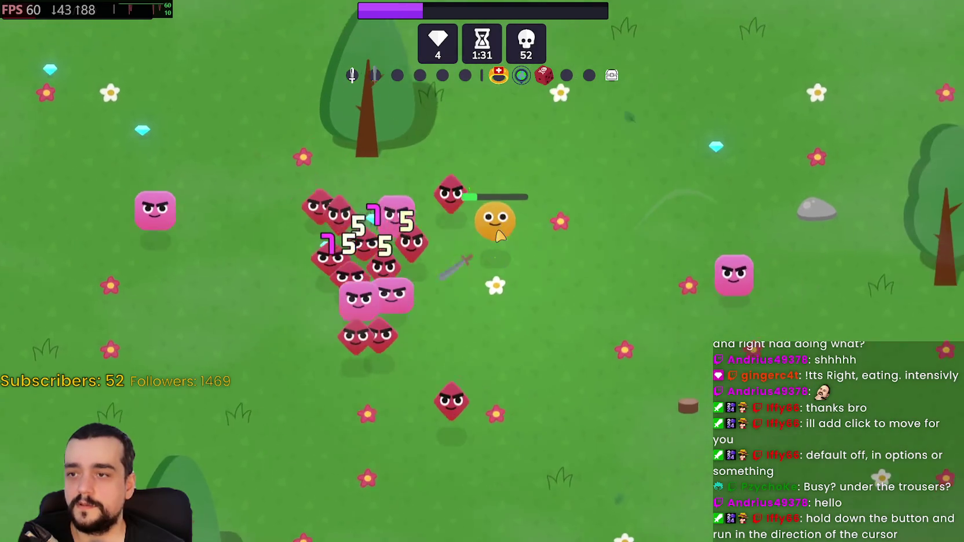
{"action": "key", "text": "w"}
{"action": "key", "text": "a"}
{"action": "key", "text": "s"}
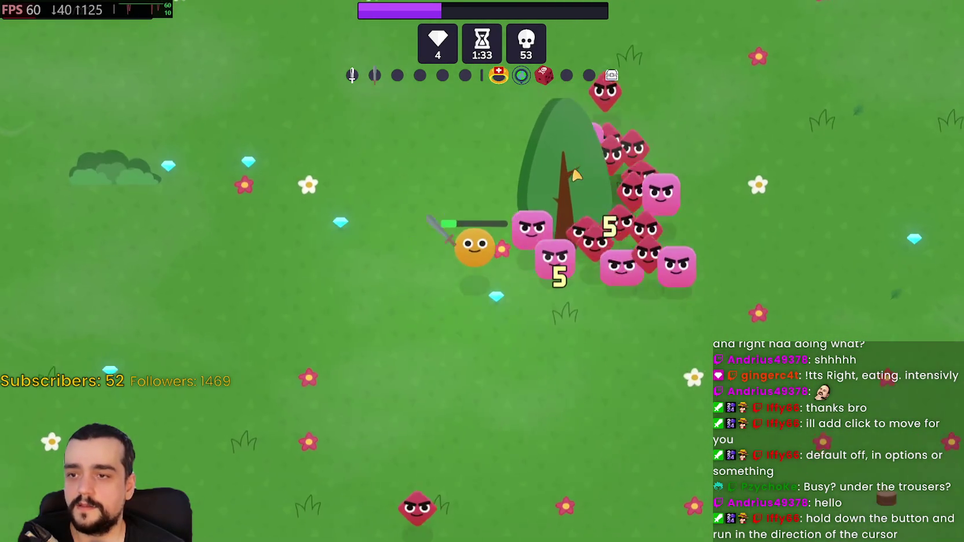
{"action": "key", "text": "d"}
{"action": "key", "text": "d"}
{"action": "key", "text": "w"}
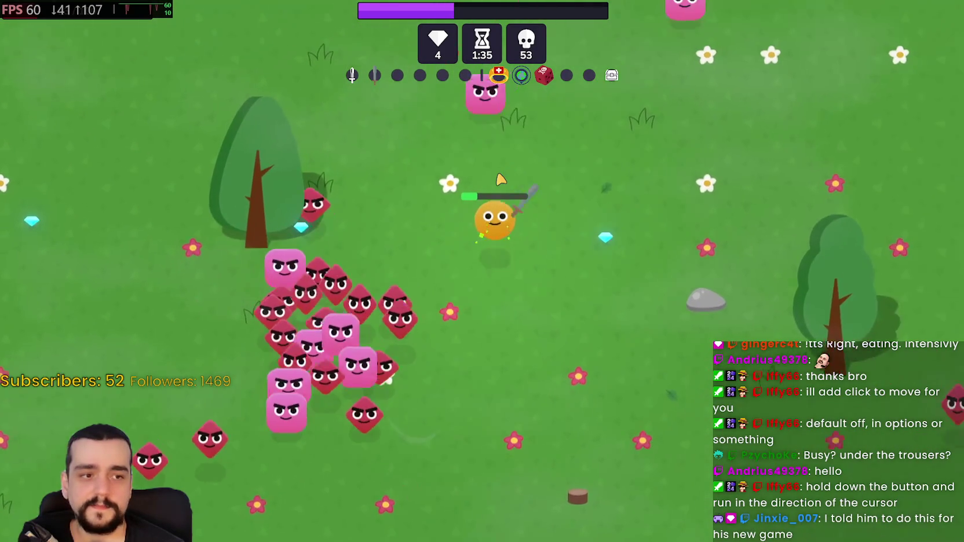
{"action": "key", "text": "w"}
{"action": "key", "text": "a"}
{"action": "key", "text": "s"}
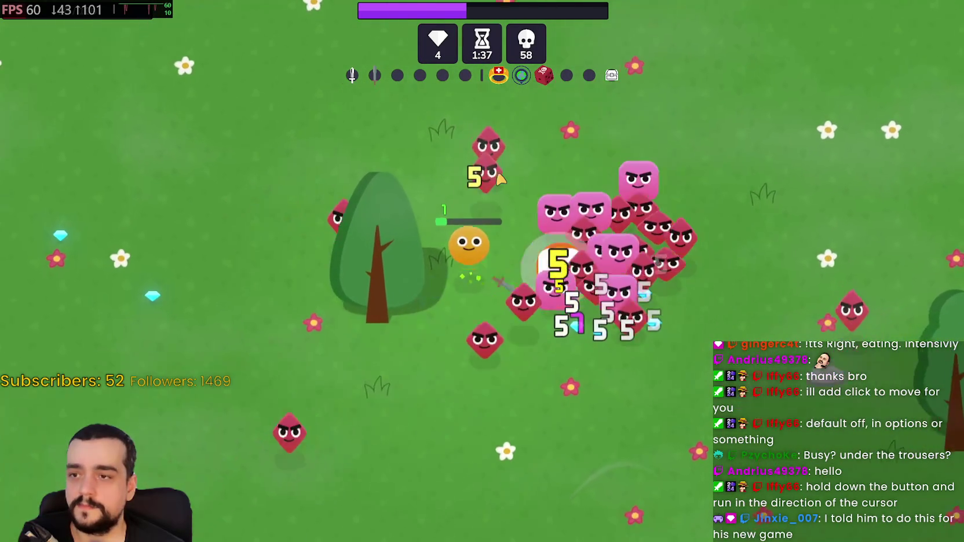
{"action": "key", "text": "d"}
Step: Keep circling the swarm and collecting gems until the level-up offers Solar ray, Adrenaline syringe, Planetary lens
{"action": "key", "text": "s"}
{"action": "key", "text": "a"}
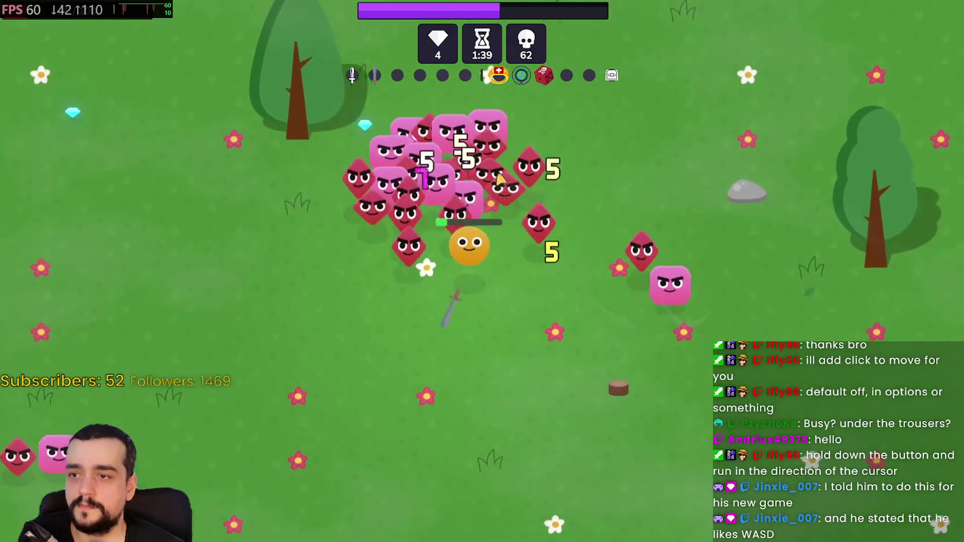
{"action": "key", "text": "a"}
{"action": "key", "text": "w"}
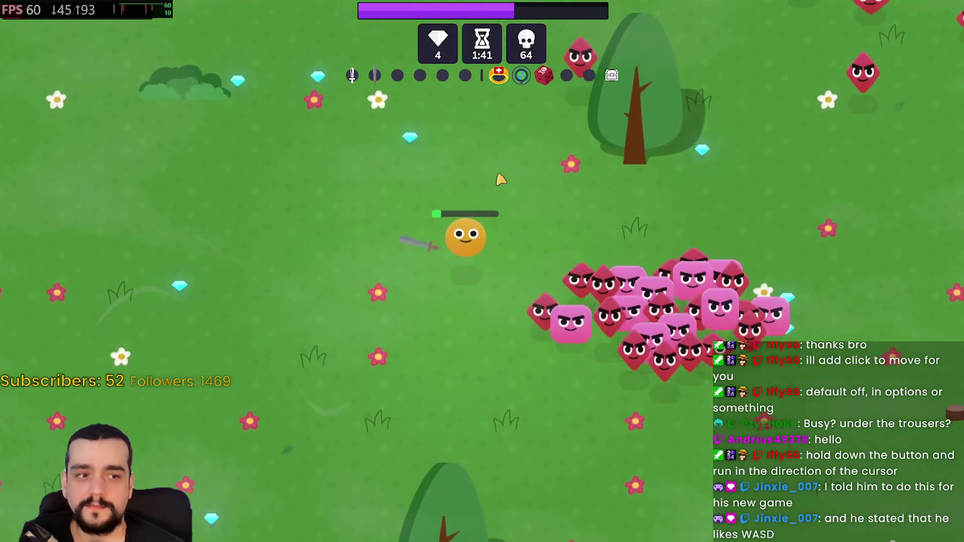
{"action": "key", "text": "s"}
{"action": "key", "text": "s"}
{"action": "key", "text": "d"}
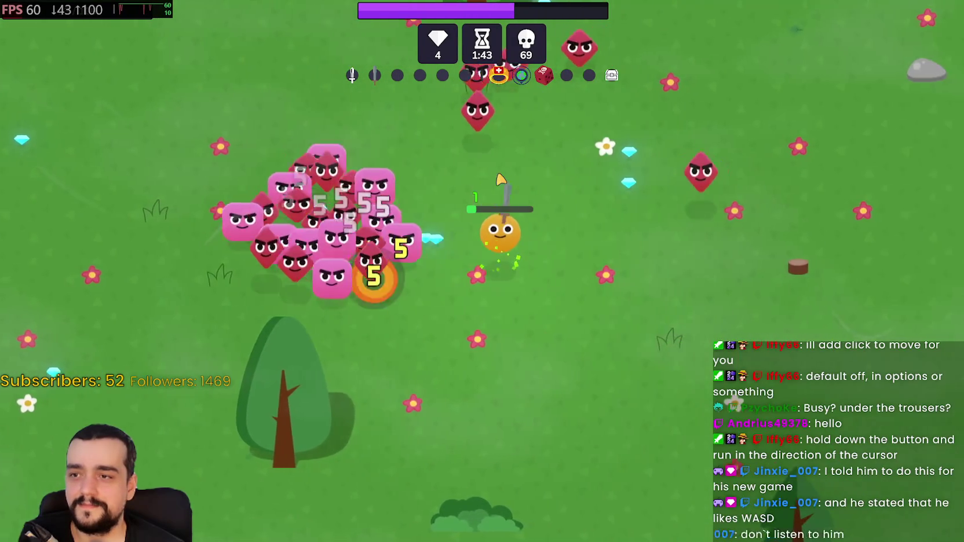
{"action": "key", "text": "w"}
{"action": "key", "text": "d"}
{"action": "key", "text": "w"}
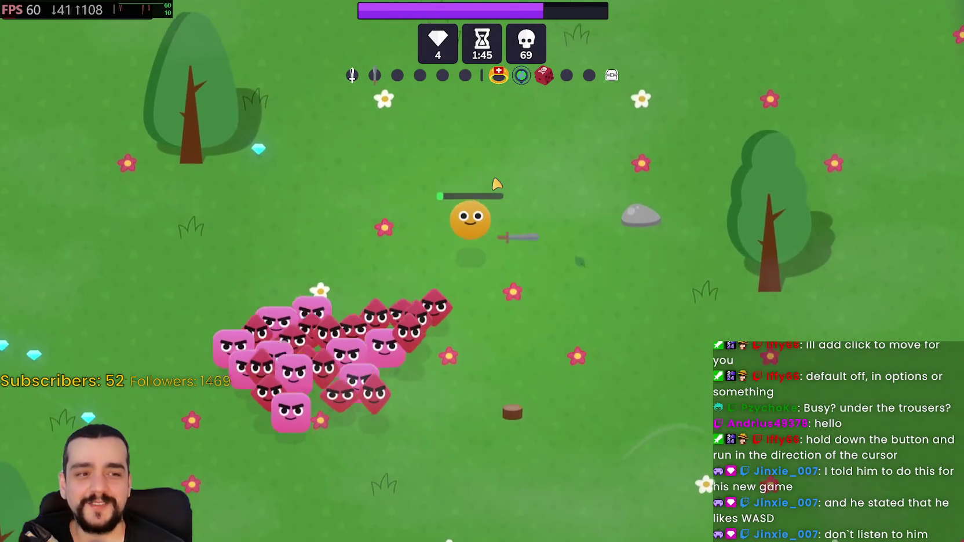
{"action": "key", "text": "a"}
{"action": "key", "text": "a"}
{"action": "key", "text": "s"}
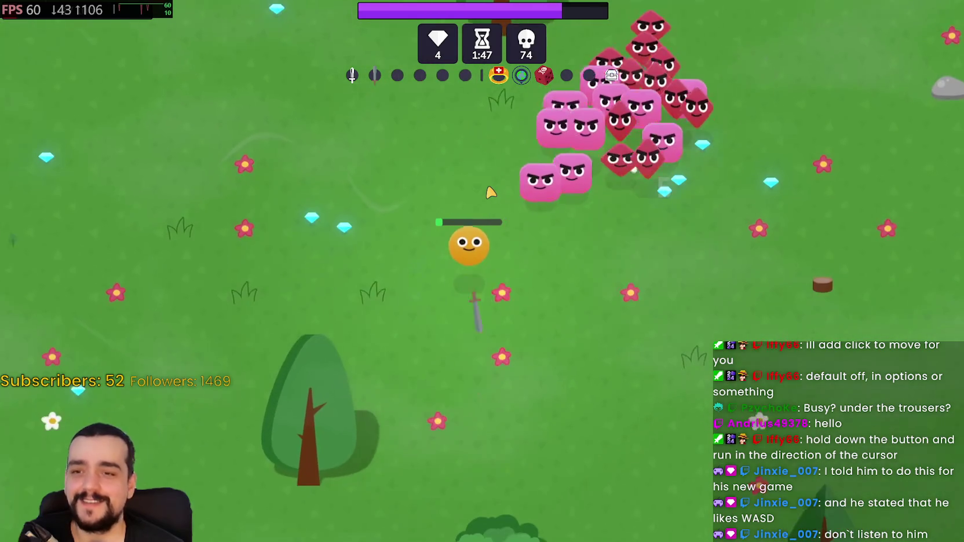
{"action": "key", "text": "w"}
{"action": "key", "text": "s"}
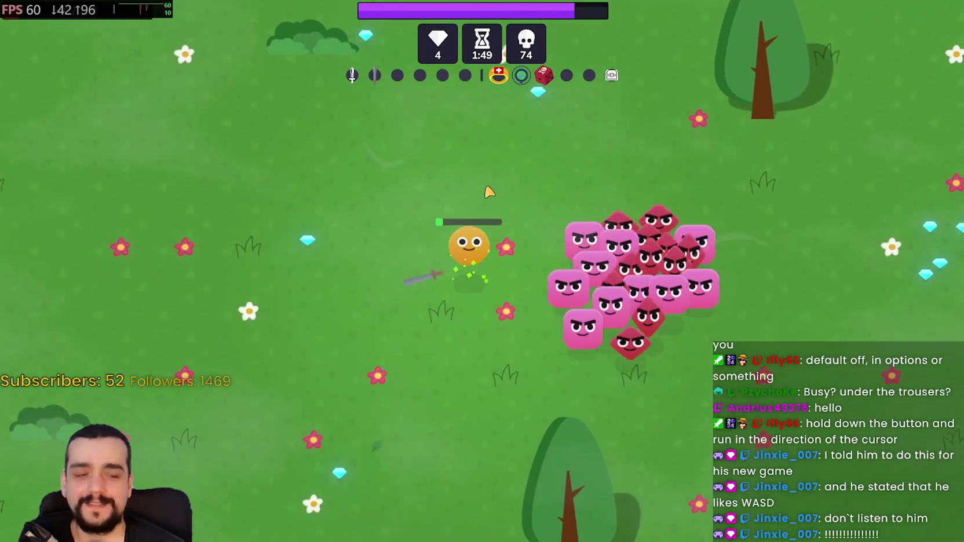
{"action": "key", "text": "s"}
{"action": "key", "text": "d"}
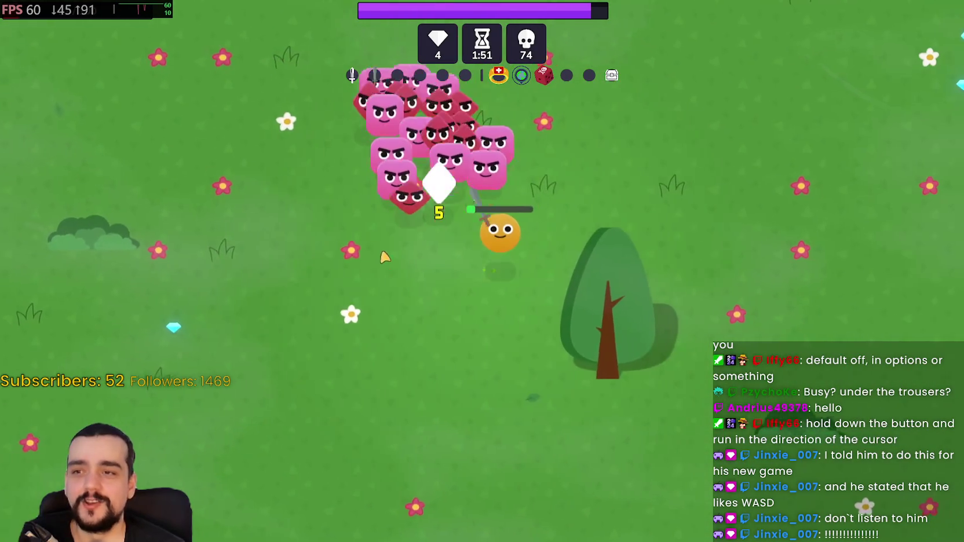
{"action": "key", "text": "w"}
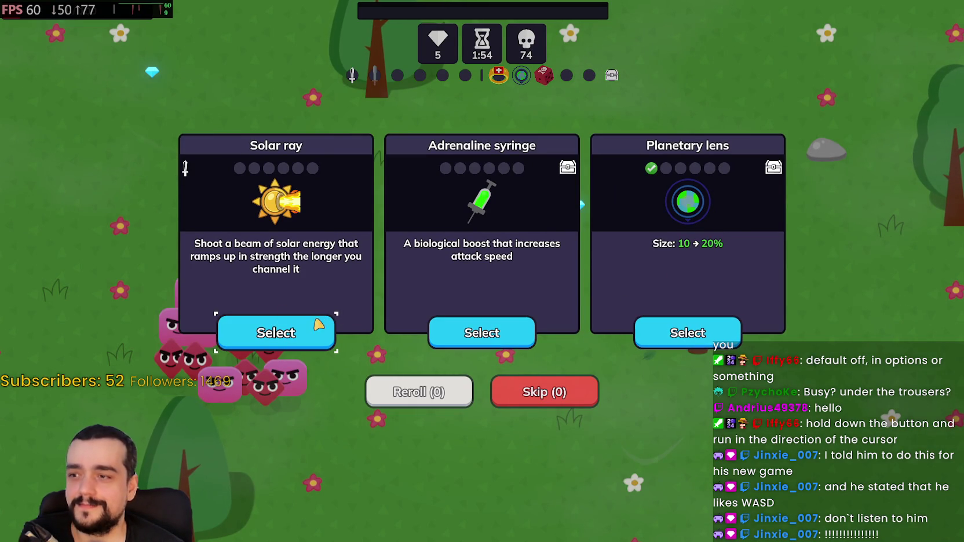
Step: Take the Planetary lens upgrade and move the player away from the swarm
{"action": "left_click", "coordinate": [734, 335]}
{"action": "key", "text": "a"}
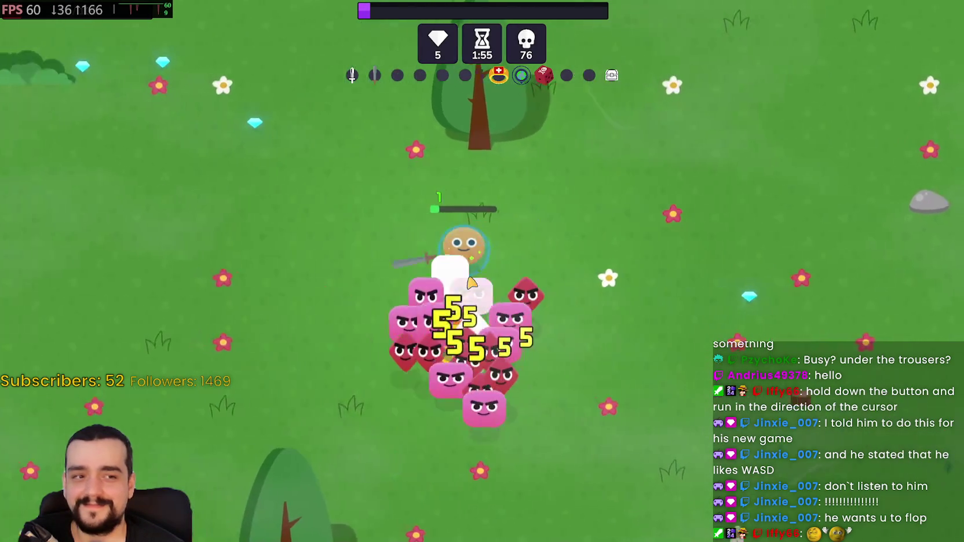
{"action": "key", "text": "s"}
{"action": "key", "text": "d"}
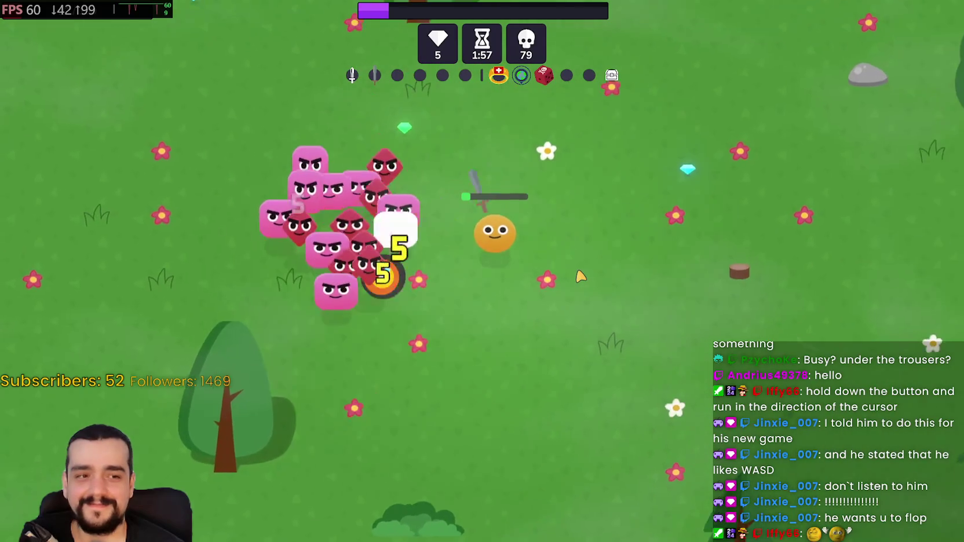
{"action": "key", "text": "w"}
{"action": "key", "text": "a"}
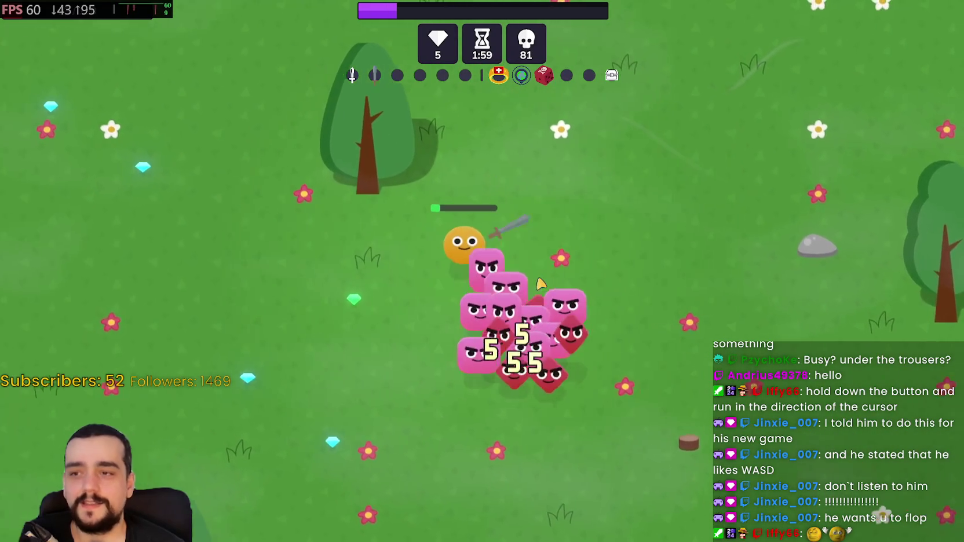
{"action": "key", "text": "s"}
Step: Keep weaving past the swarm until the run ends at 2:07 with 85 kills
{"action": "key", "text": "a"}
{"action": "key", "text": "s"}
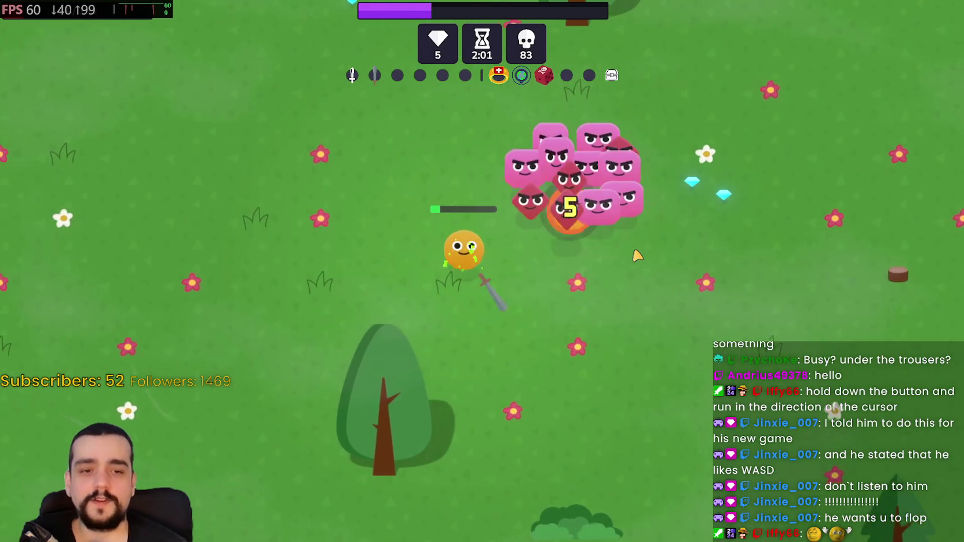
{"action": "key", "text": "w"}
{"action": "key", "text": "a"}
{"action": "key", "text": "d"}
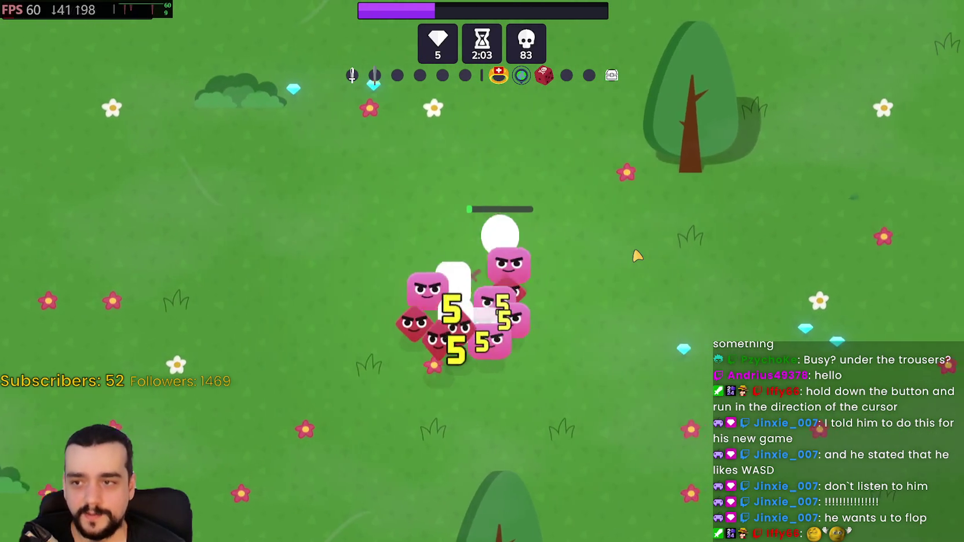
{"action": "key", "text": "d"}
{"action": "key", "text": "s"}
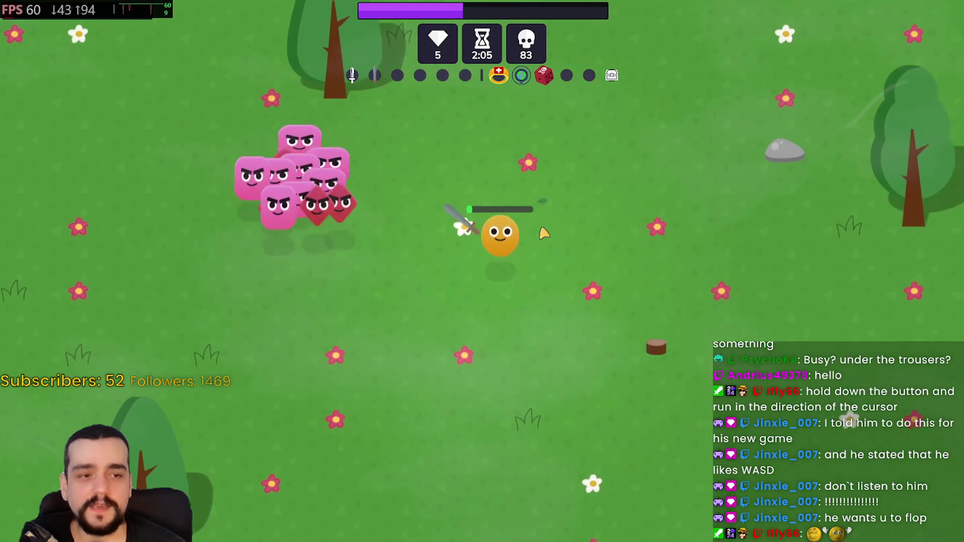
{"action": "key", "text": "d"}
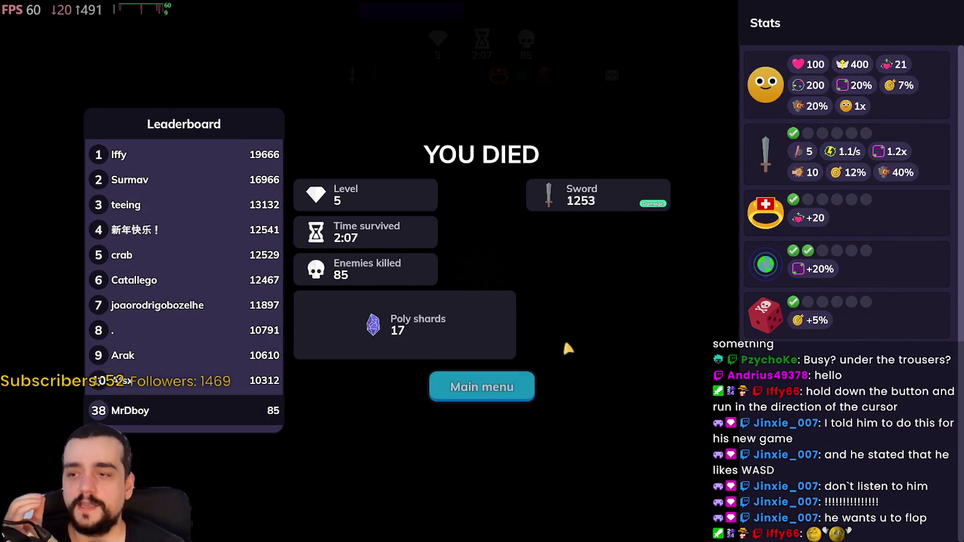
Step: Return from the death screen to the main menu, glance at Select level, then bring up Options
{"action": "left_click", "coordinate": [489, 387]}
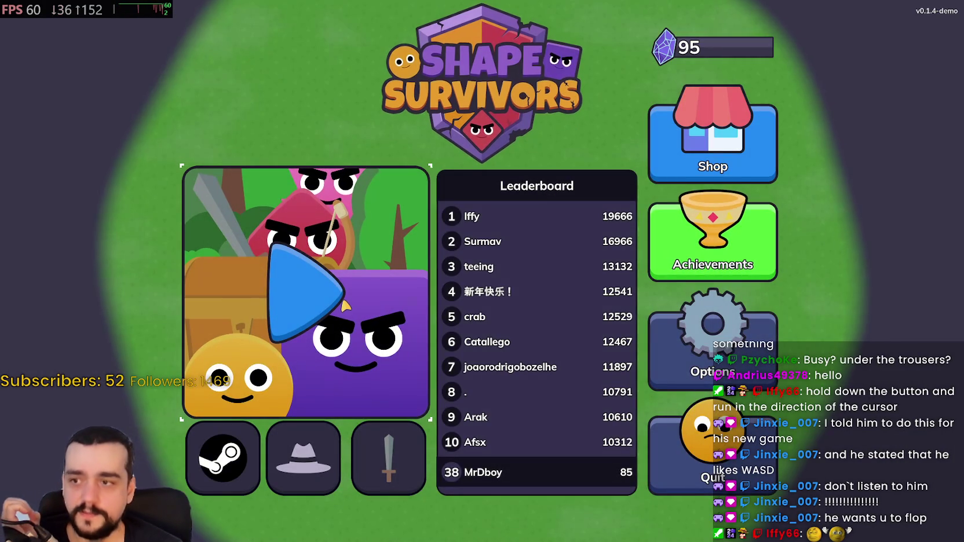
{"action": "left_click", "coordinate": [343, 301]}
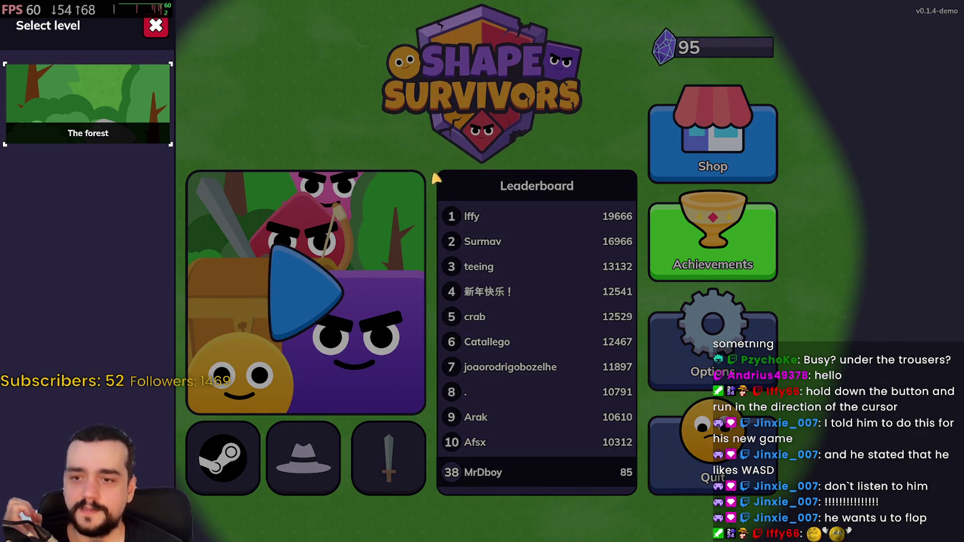
{"action": "left_click", "coordinate": [741, 362]}
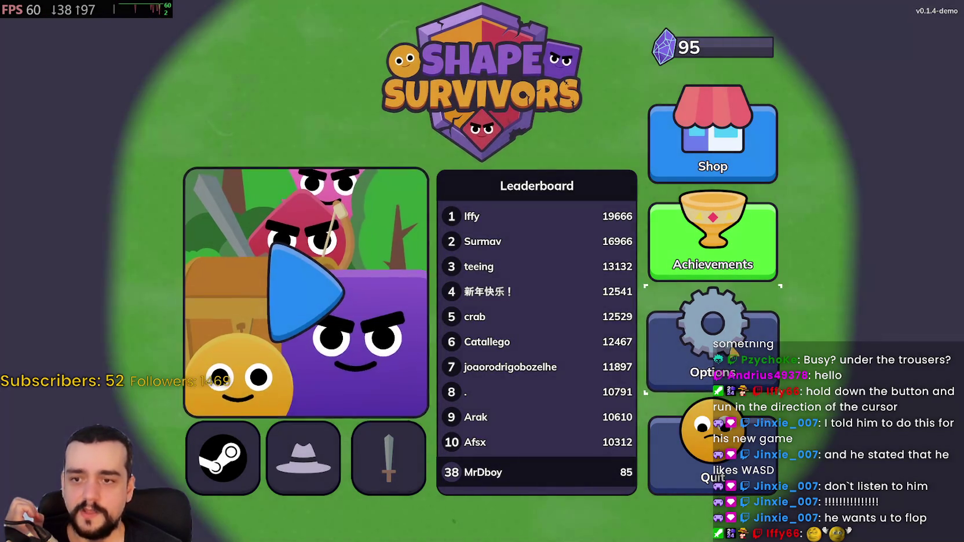
{"action": "left_click", "coordinate": [692, 323]}
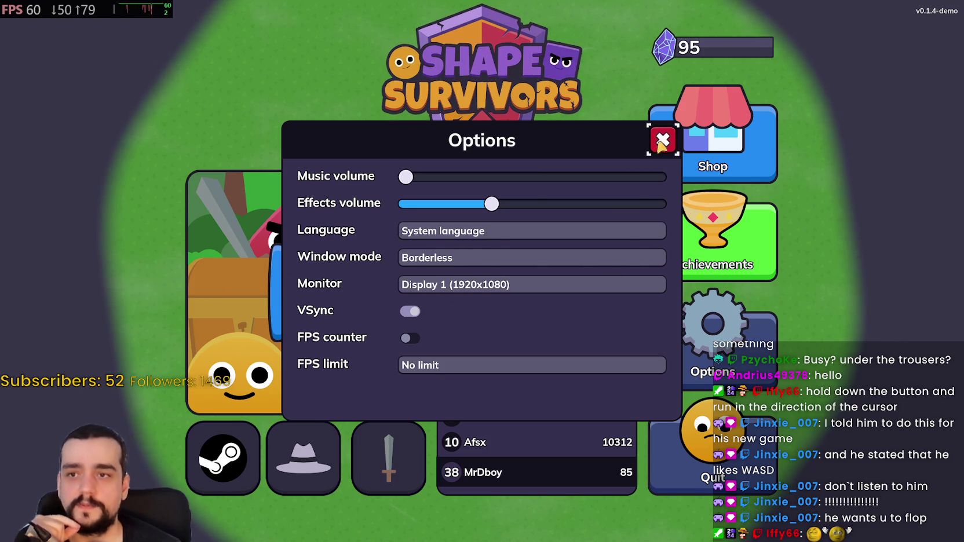
Step: Close the Options dialog and bring up the Select level panel showing The forest
{"action": "left_click", "coordinate": [662, 141]}
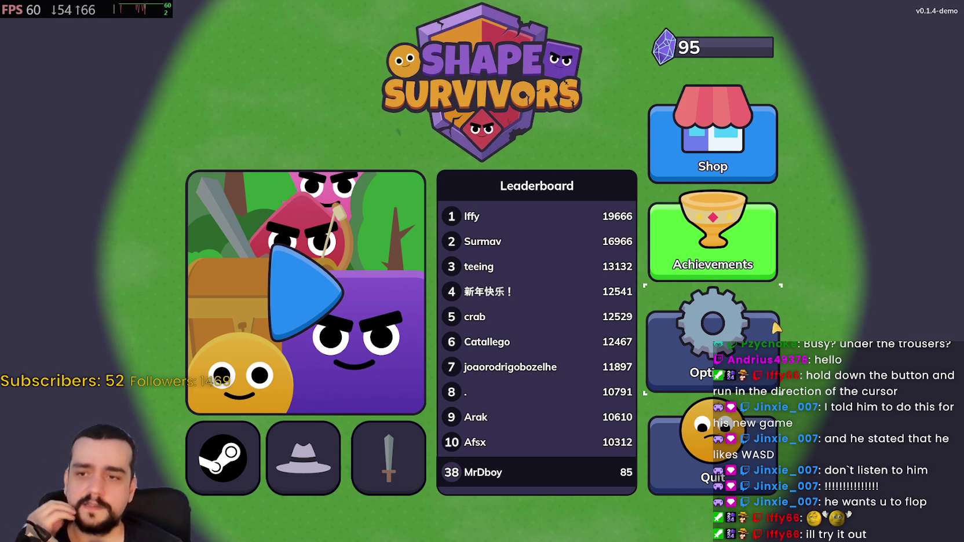
{"action": "left_click", "coordinate": [365, 281]}
Step: Start a run on The forest and move the character toward the enemies
{"action": "left_click", "coordinate": [100, 116]}
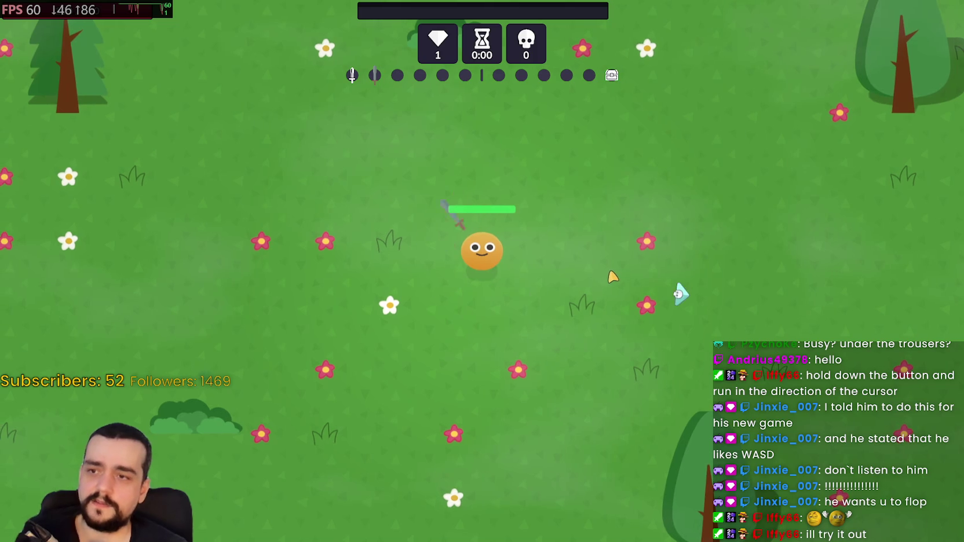
{"action": "key", "text": "d"}
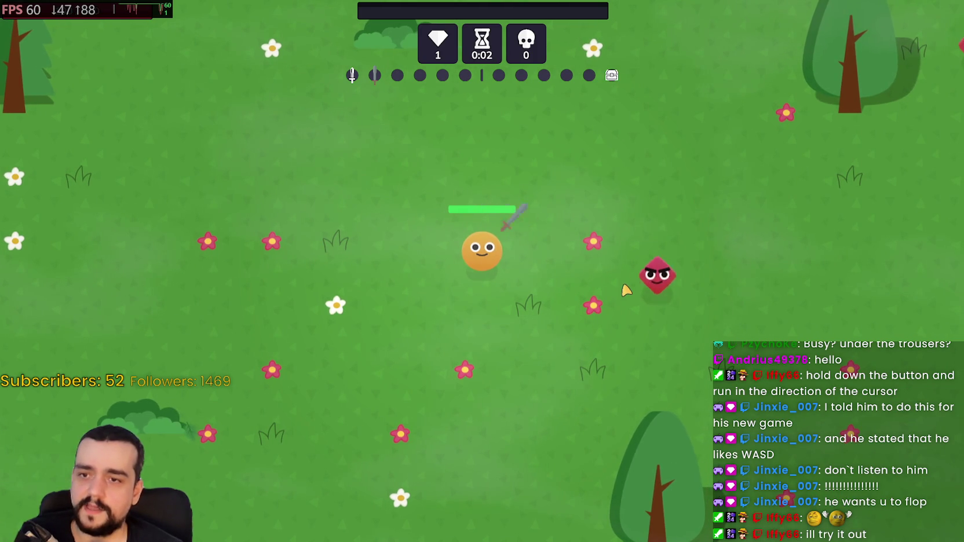
{"action": "key", "text": "s"}
{"action": "key", "text": "w"}
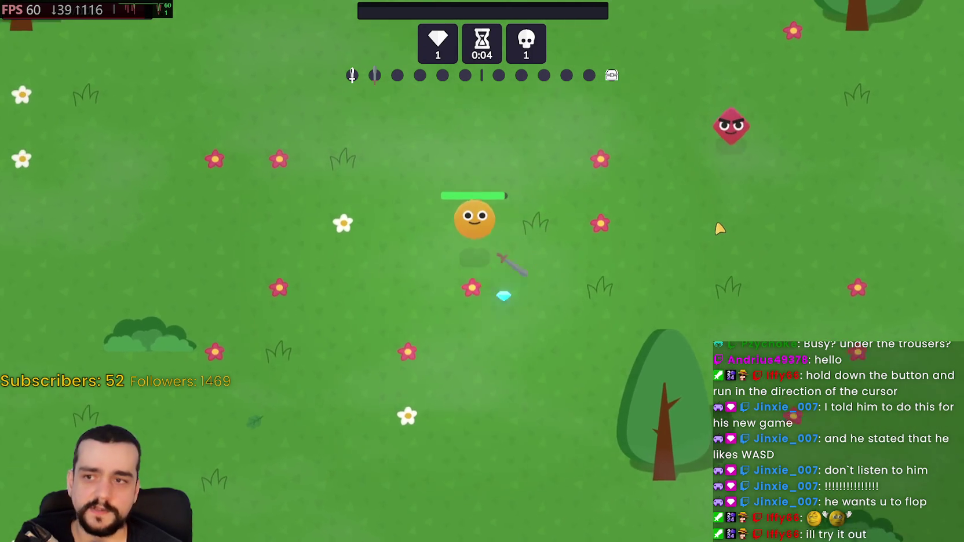
{"action": "key", "text": "d"}
{"action": "key", "text": "d"}
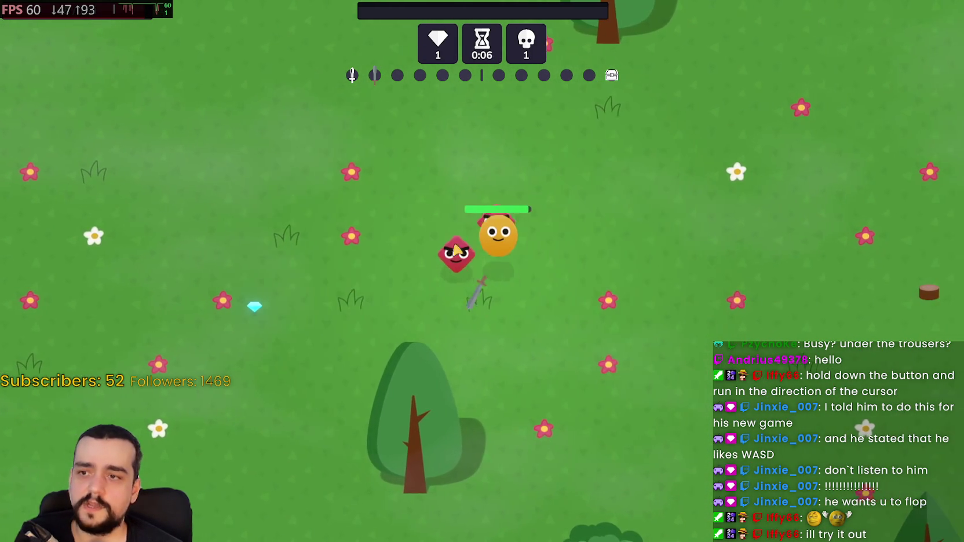
{"action": "key", "text": "w"}
{"action": "key", "text": "a"}
{"action": "key", "text": "a"}
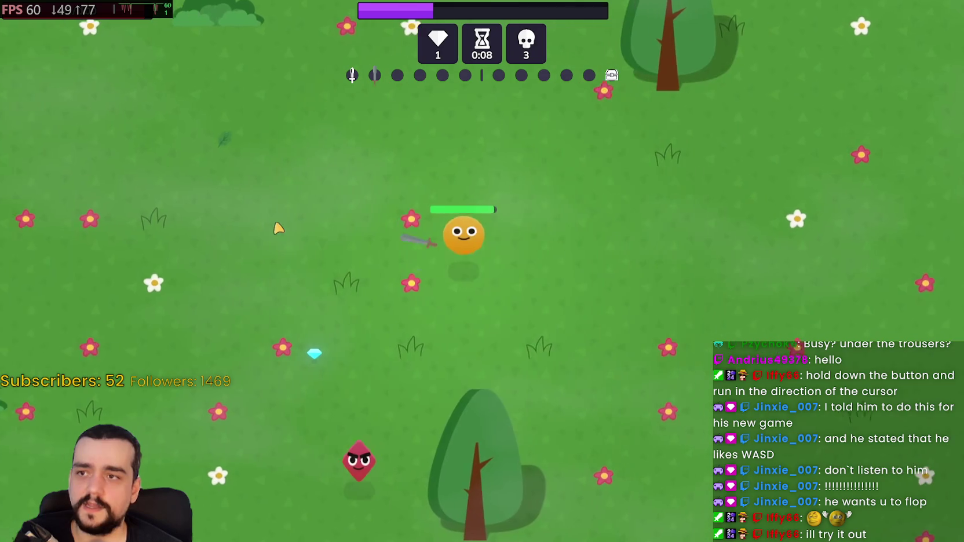
{"action": "key", "text": "s"}
{"action": "key", "text": "d"}
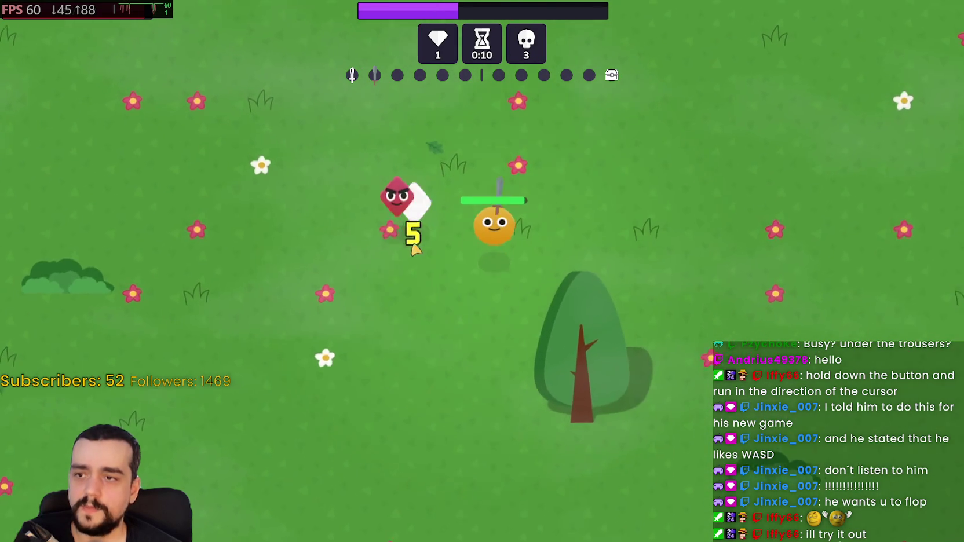
{"action": "key", "text": "w"}
Step: Keep fighting until 0:23 with 8 kills, then pause the run with Escape
{"action": "key", "text": "a"}
{"action": "key", "text": "d"}
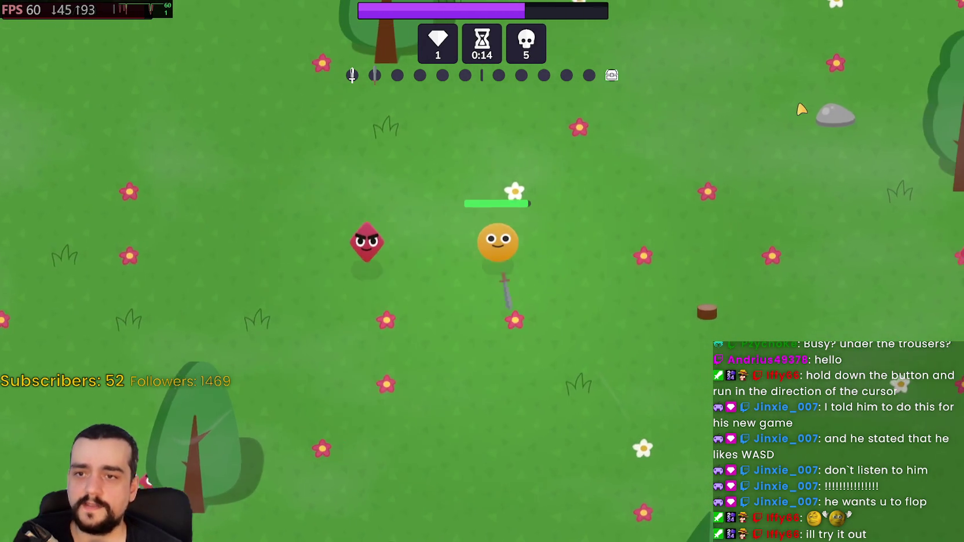
{"action": "key", "text": "w"}
{"action": "key", "text": "d"}
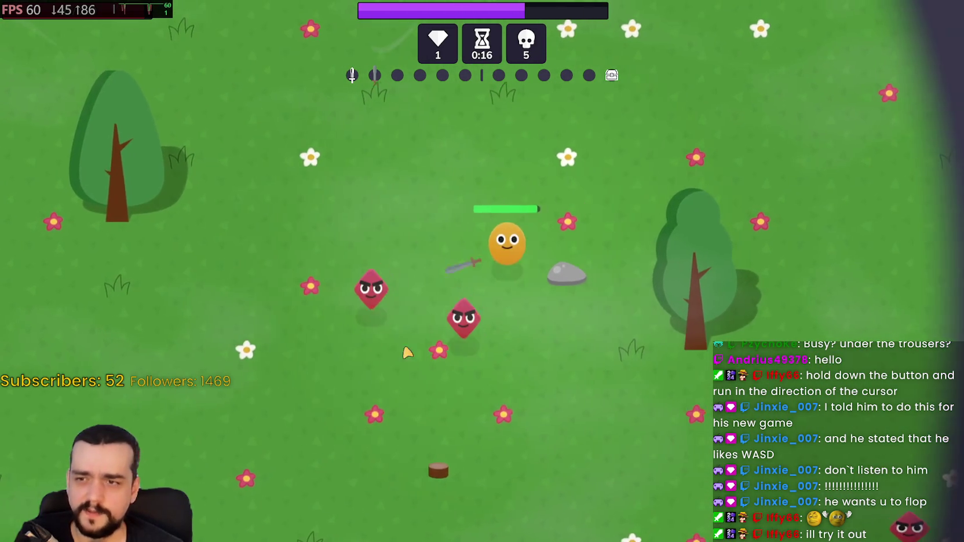
{"action": "key", "text": "s"}
{"action": "key", "text": "a"}
{"action": "key", "text": "w"}
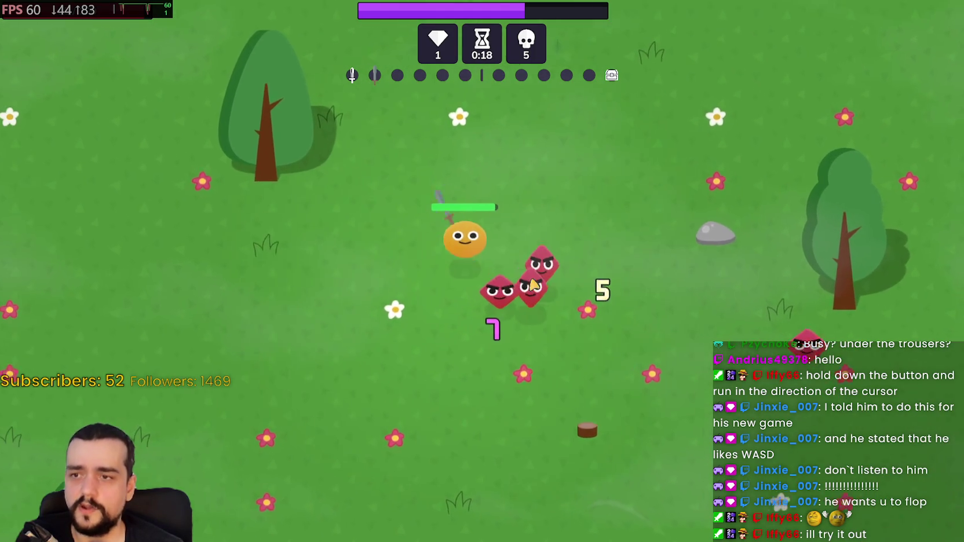
{"action": "key", "text": "s"}
{"action": "key", "text": "a"}
{"action": "key", "text": "a"}
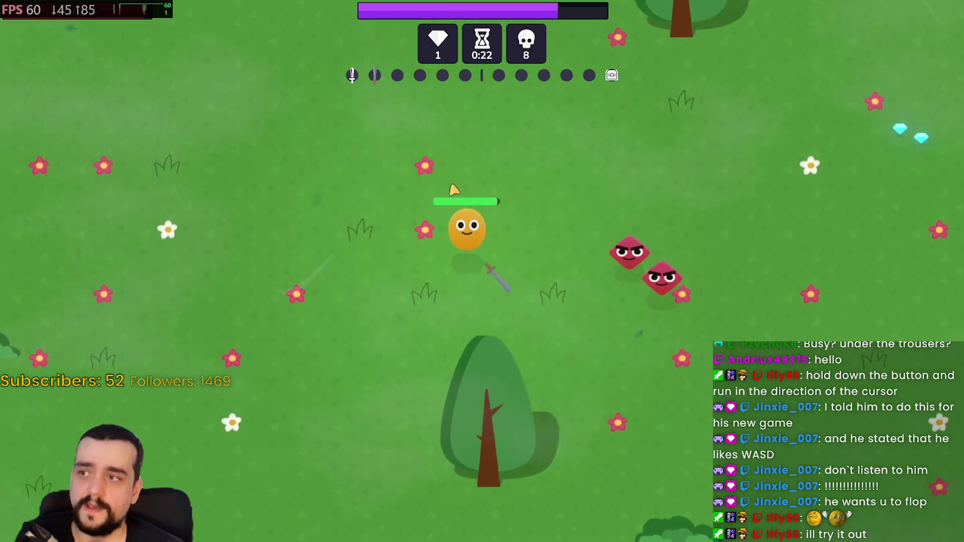
{"action": "key", "text": "w"}
{"action": "key", "text": "Escape"}
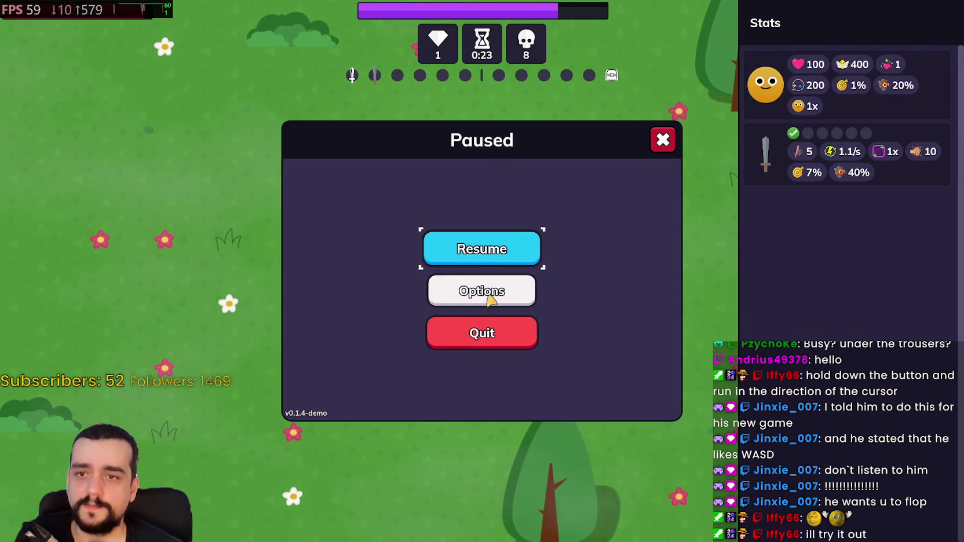
Step: Review the Options settings from the pause menu, go back, and quit the forest run to the main menu
{"action": "left_click", "coordinate": [494, 290]}
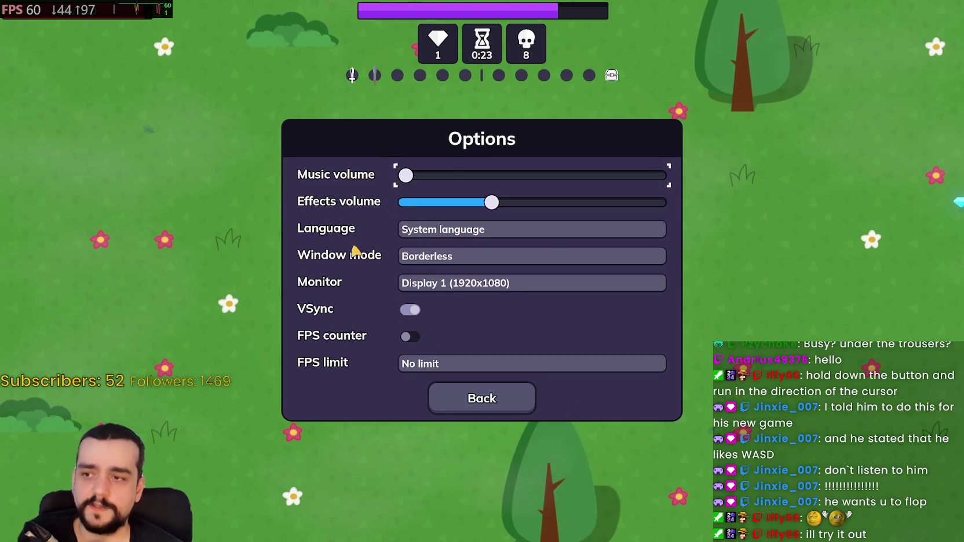
{"action": "left_click", "coordinate": [470, 406]}
{"action": "left_click", "coordinate": [509, 298]}
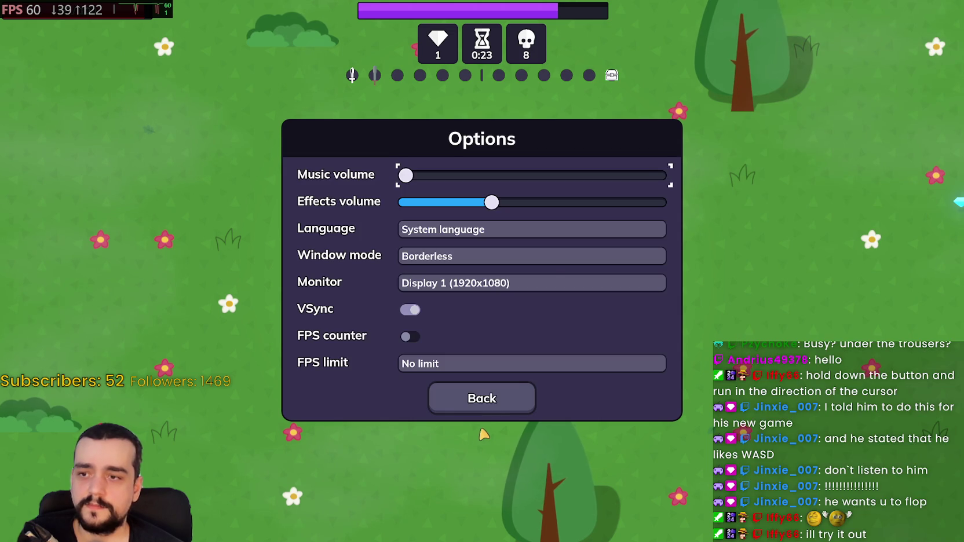
{"action": "left_click", "coordinate": [486, 410]}
{"action": "left_click", "coordinate": [473, 340]}
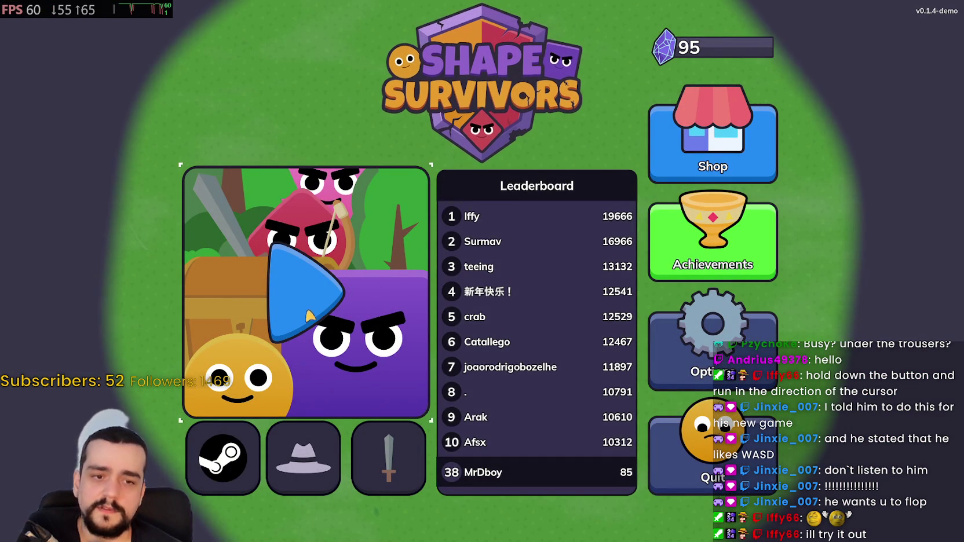
{"action": "left_click", "coordinate": [340, 347]}
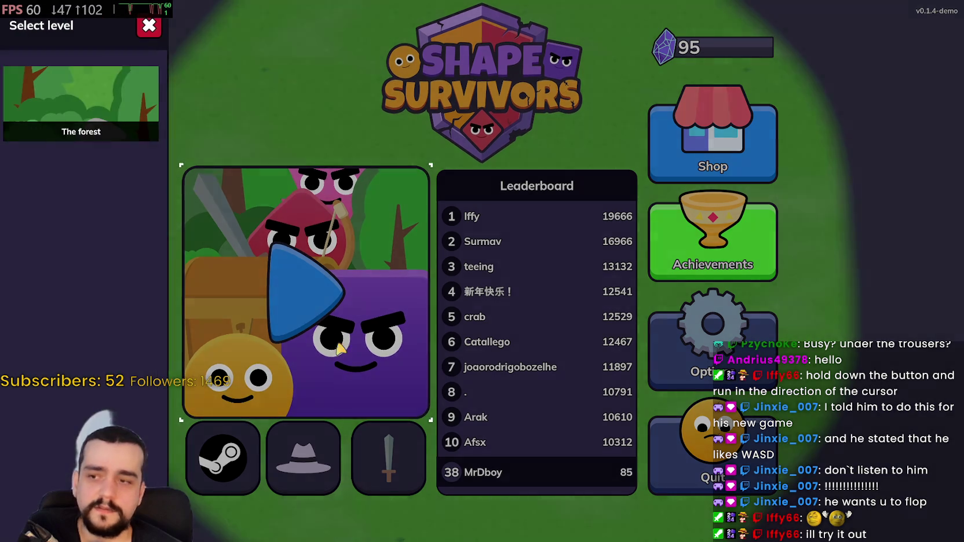
{"action": "left_click", "coordinate": [119, 111]}
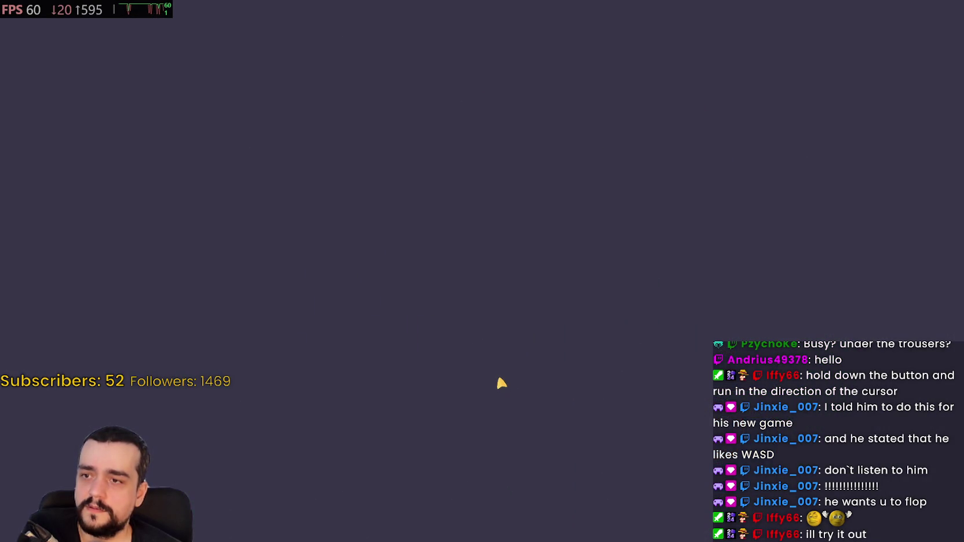
{"action": "key", "text": "Escape"}
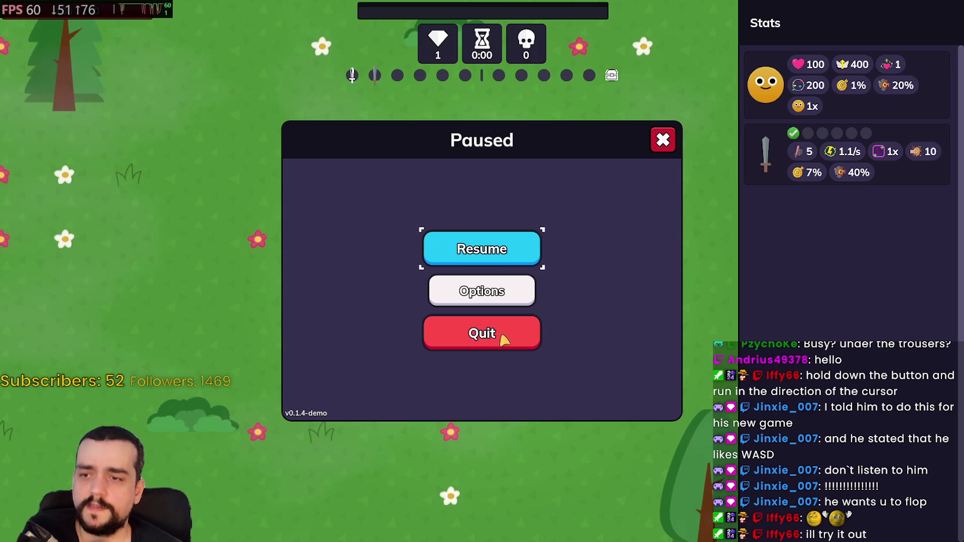
{"action": "left_click", "coordinate": [502, 337]}
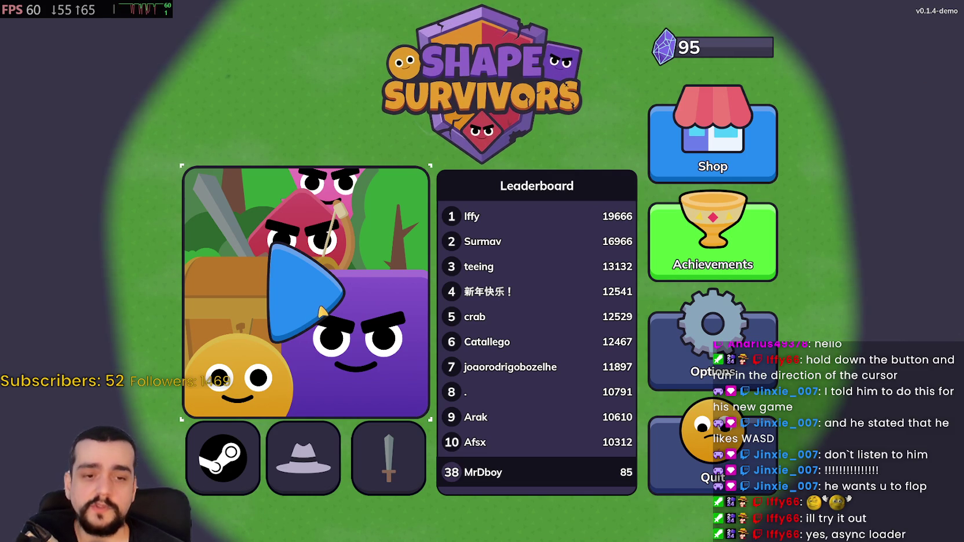
{"action": "left_click", "coordinate": [321, 312]}
{"action": "left_click", "coordinate": [106, 120]}
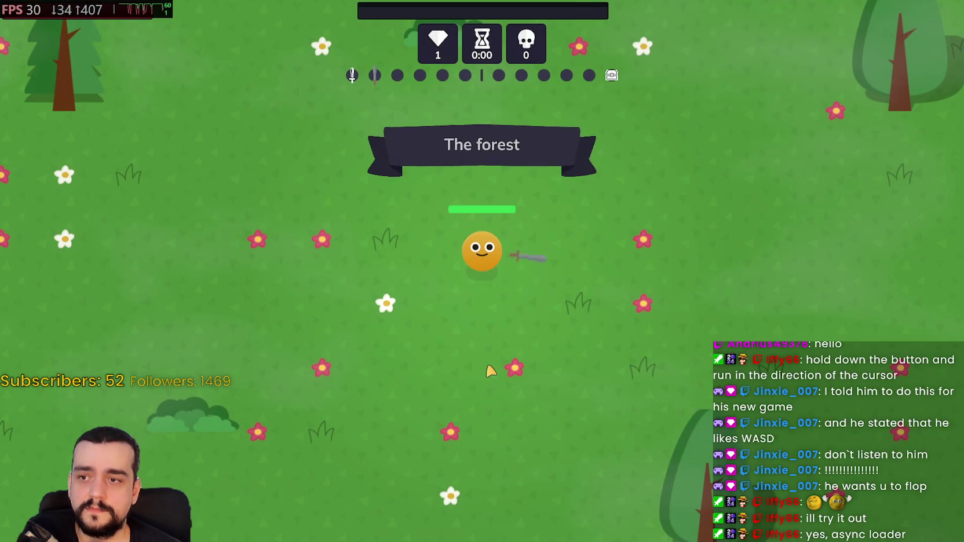
{"action": "key", "text": "Escape"}
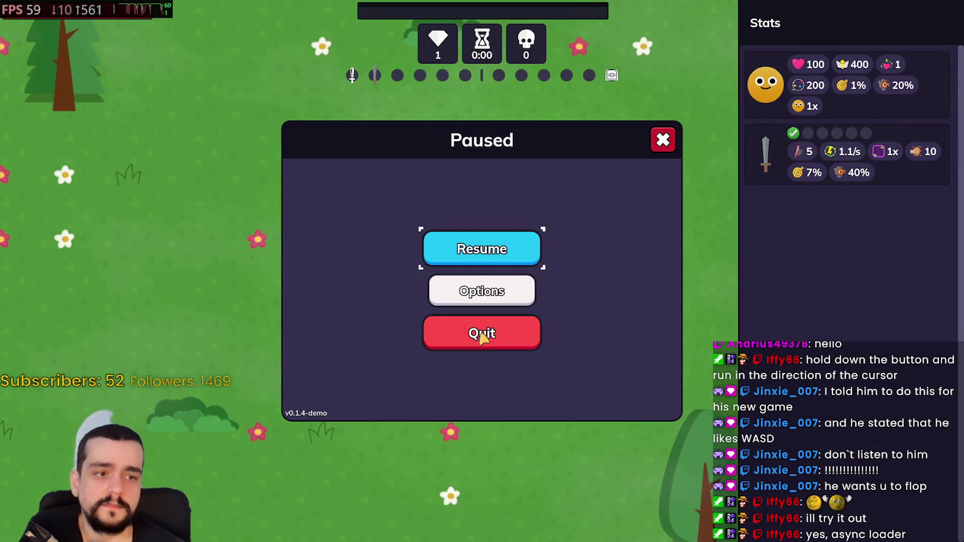
{"action": "left_click", "coordinate": [480, 336]}
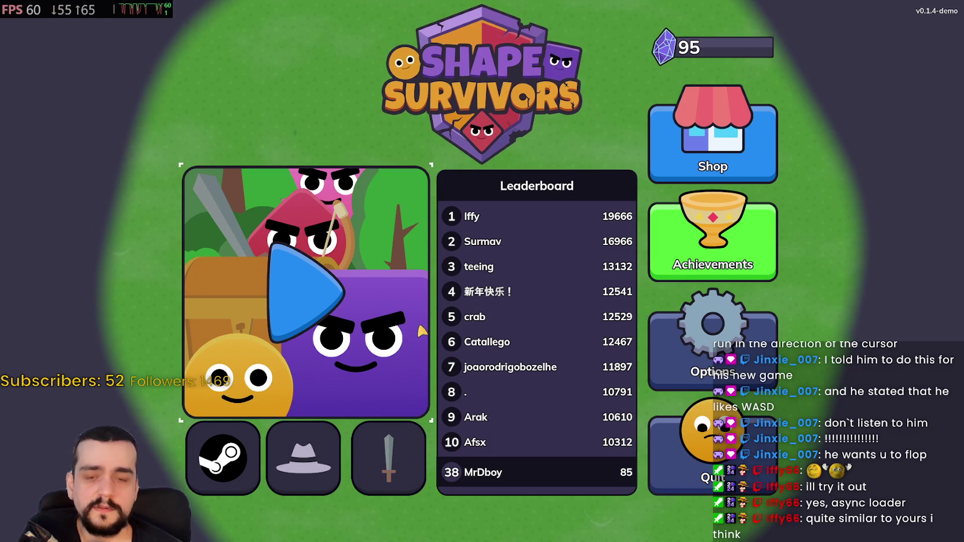
{"action": "left_click", "coordinate": [396, 467]}
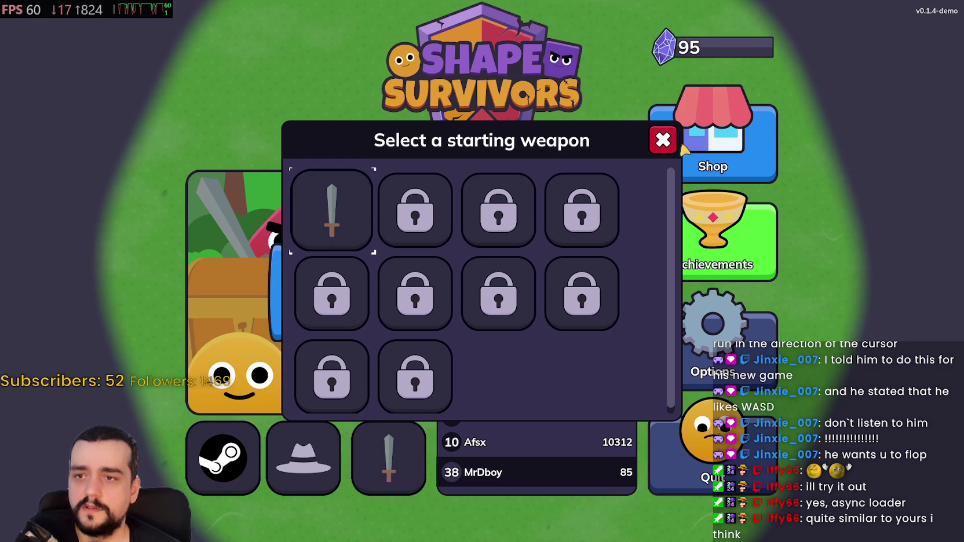
{"action": "left_click", "coordinate": [663, 140]}
{"action": "left_click", "coordinate": [421, 298]}
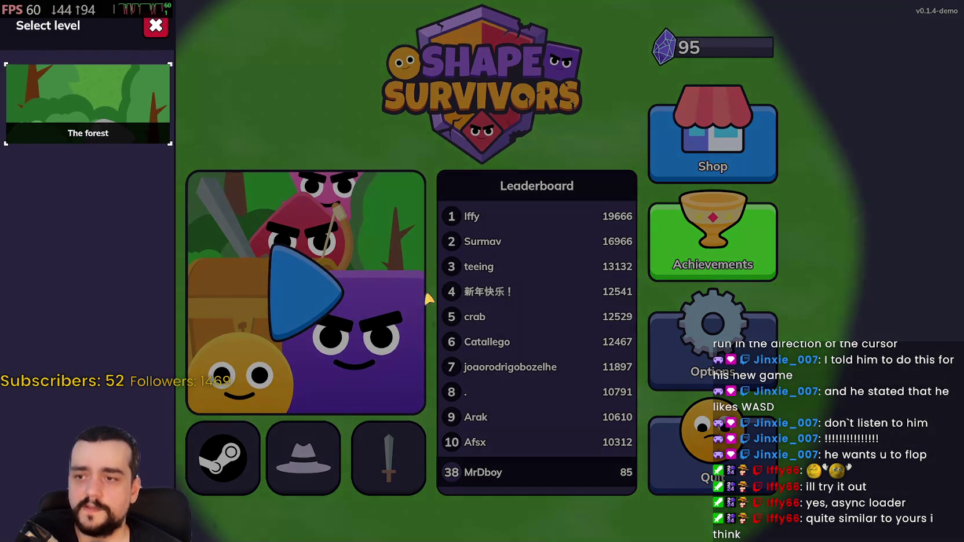
{"action": "left_click", "coordinate": [86, 99]}
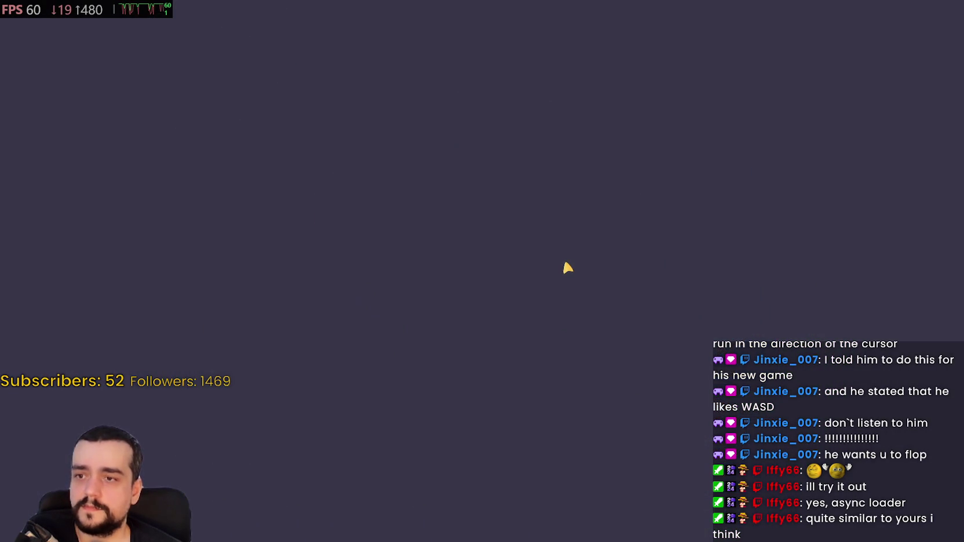
{"action": "key", "text": "Escape"}
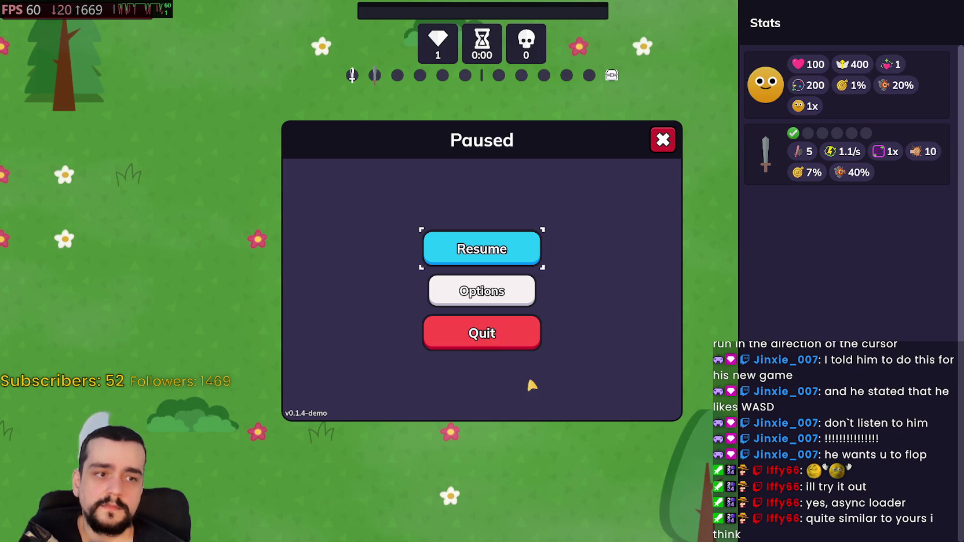
{"action": "left_click", "coordinate": [521, 346]}
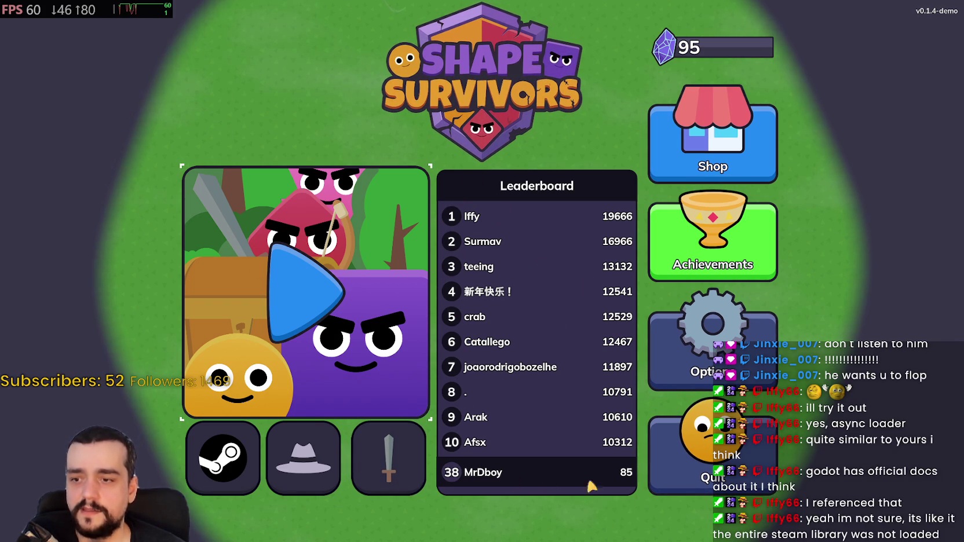
Step: Quit the Shape Survivors demo, go to the Steam store front page, and close the Steam window
{"action": "left_click", "coordinate": [669, 443]}
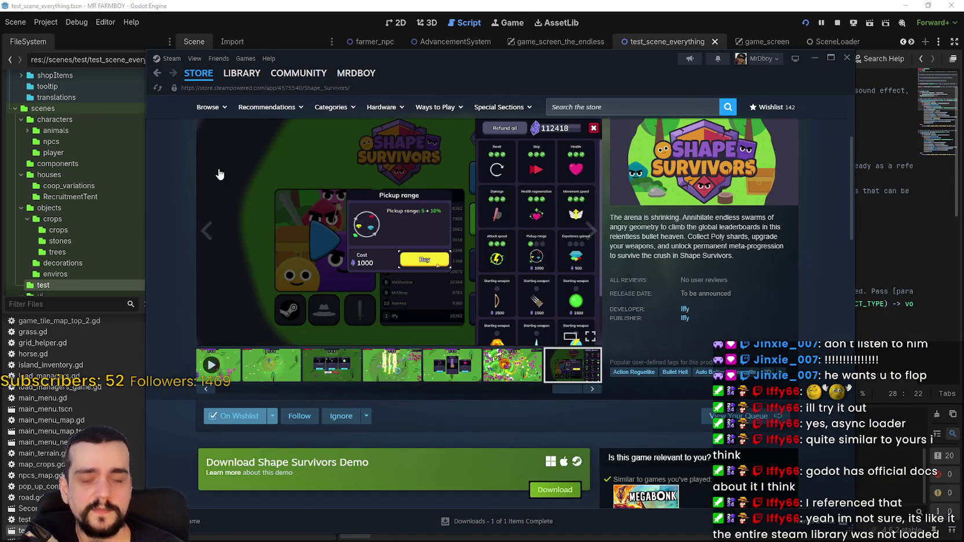
{"action": "left_click", "coordinate": [199, 73]}
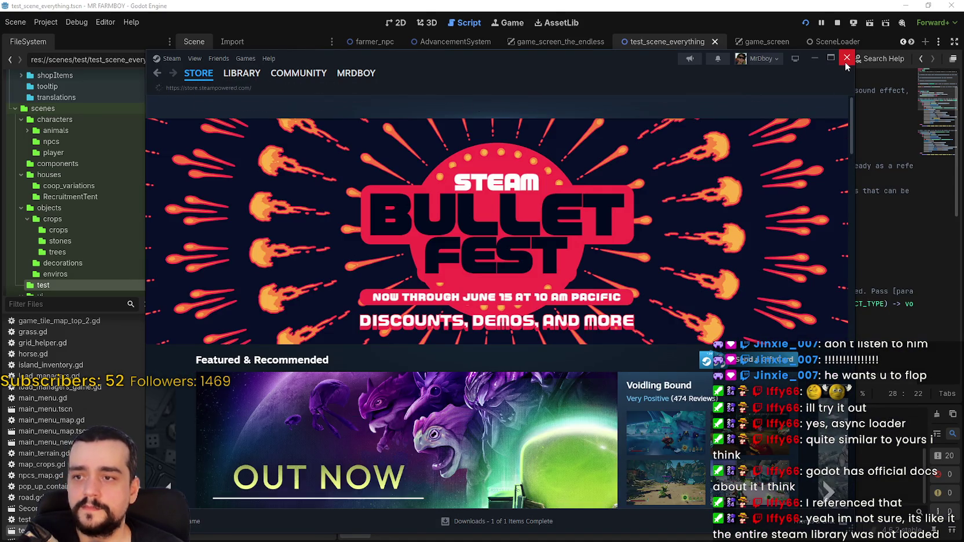
{"action": "left_click", "coordinate": [847, 63]}
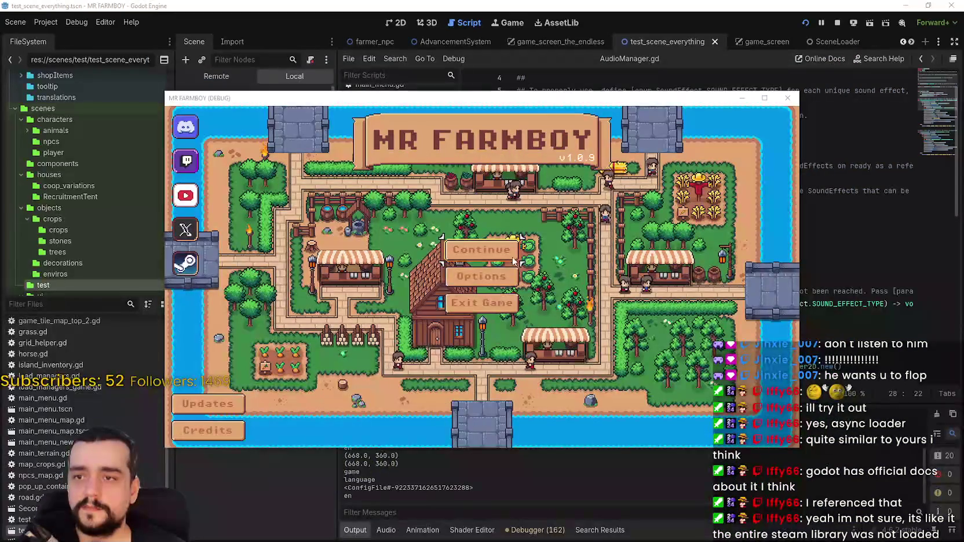
Step: Close the MR FARMBOY debug game, inspect AudioManager.gd lines 12–15, then open options_menu.gd and opening.gd
{"action": "left_click", "coordinate": [792, 103]}
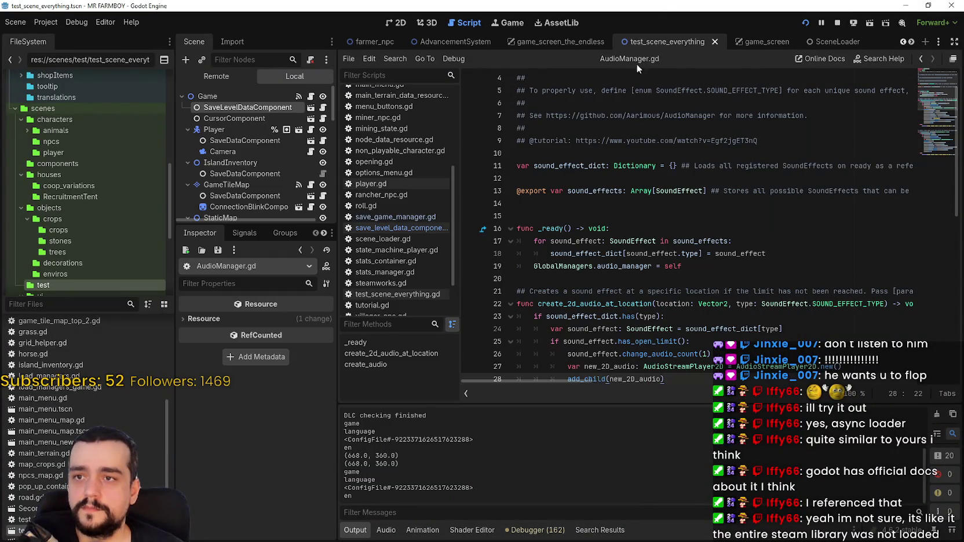
{"action": "left_click", "coordinate": [584, 183]}
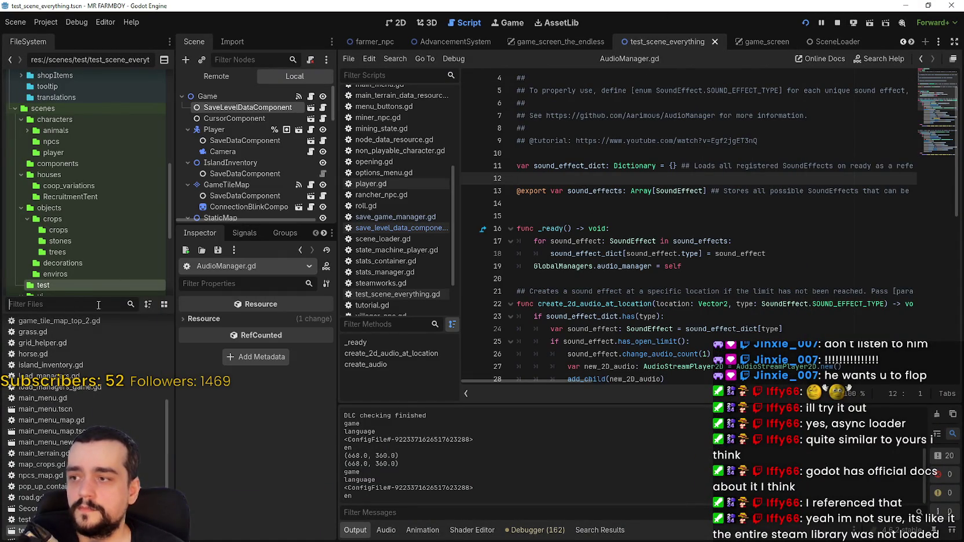
{"action": "left_click", "coordinate": [692, 215]}
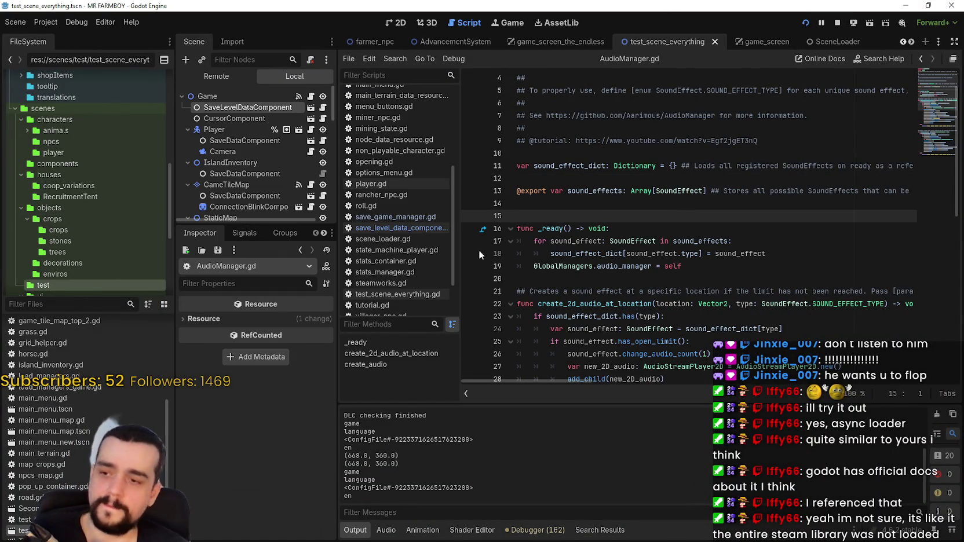
{"action": "left_click", "coordinate": [399, 173]}
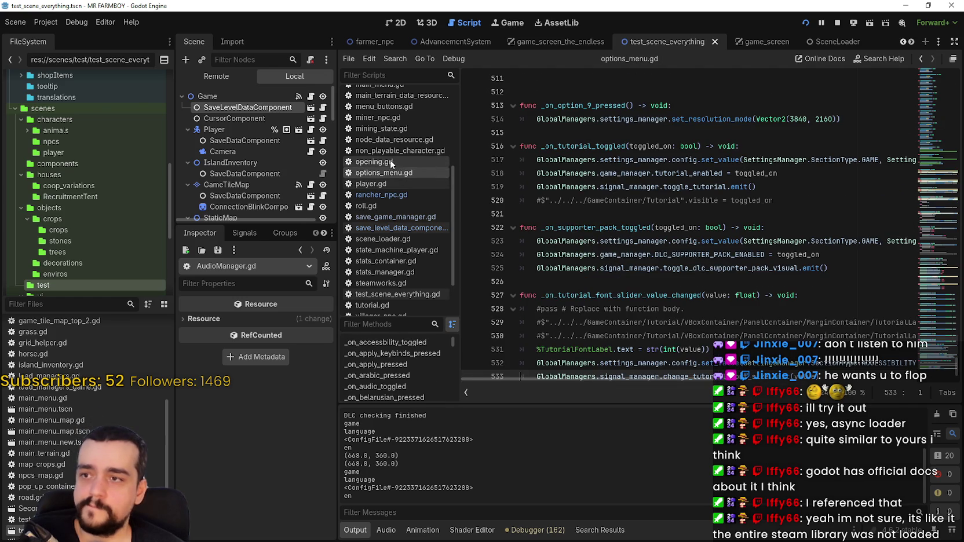
{"action": "left_click", "coordinate": [389, 159]}
{"action": "scroll", "coordinate": [402, 163], "scroll_direction": "up", "scroll_amount": 5}
Step: Step through scripts from AudioManager.gd and base_crop_crop.gd down to loading_screen.gd
{"action": "left_click", "coordinate": [396, 97]}
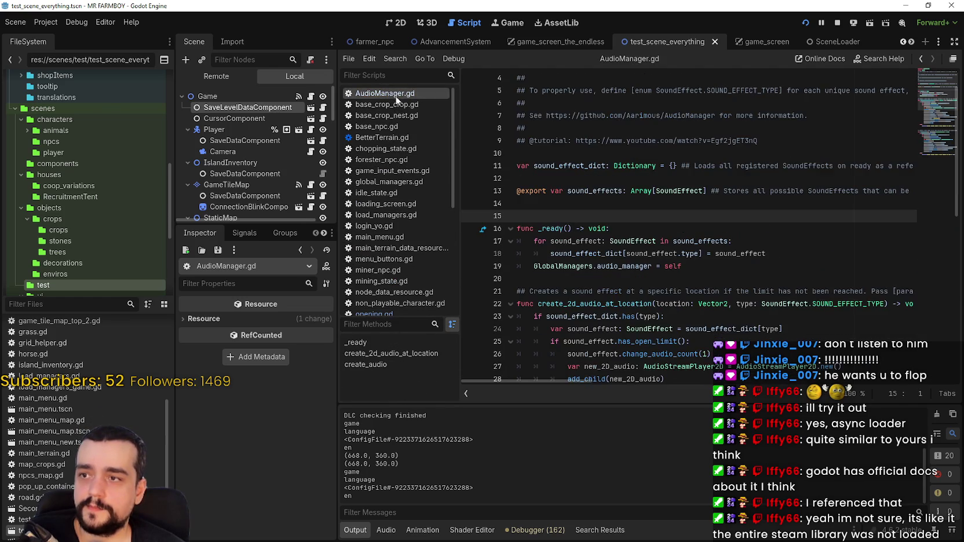
{"action": "left_click", "coordinate": [395, 104]}
{"action": "left_click", "coordinate": [397, 115]}
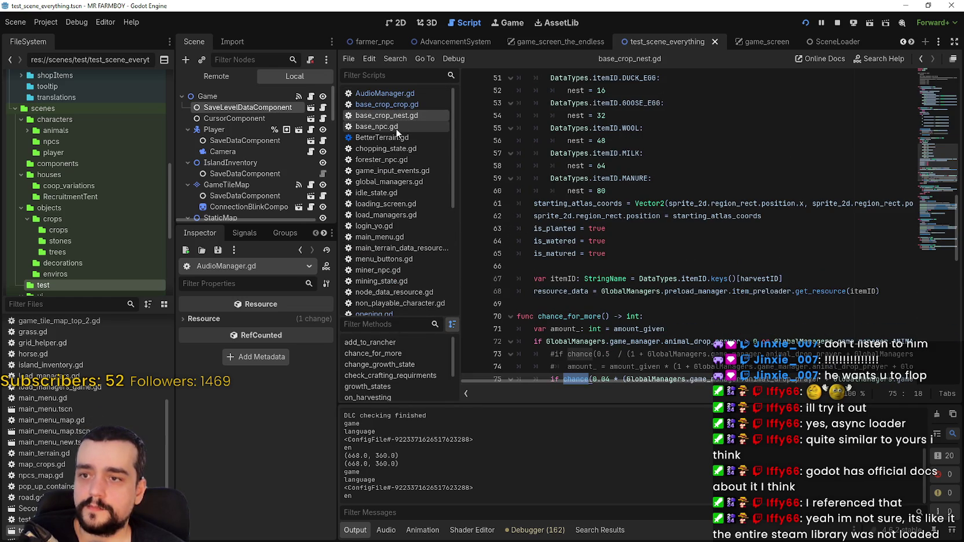
{"action": "left_click", "coordinate": [396, 127]}
{"action": "left_click", "coordinate": [389, 147]}
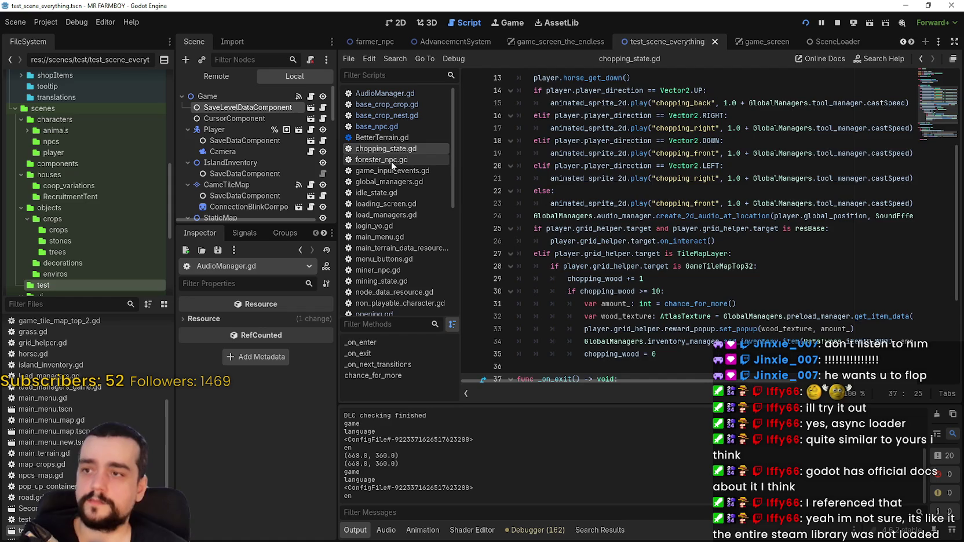
{"action": "left_click", "coordinate": [391, 161]}
{"action": "left_click", "coordinate": [391, 171]}
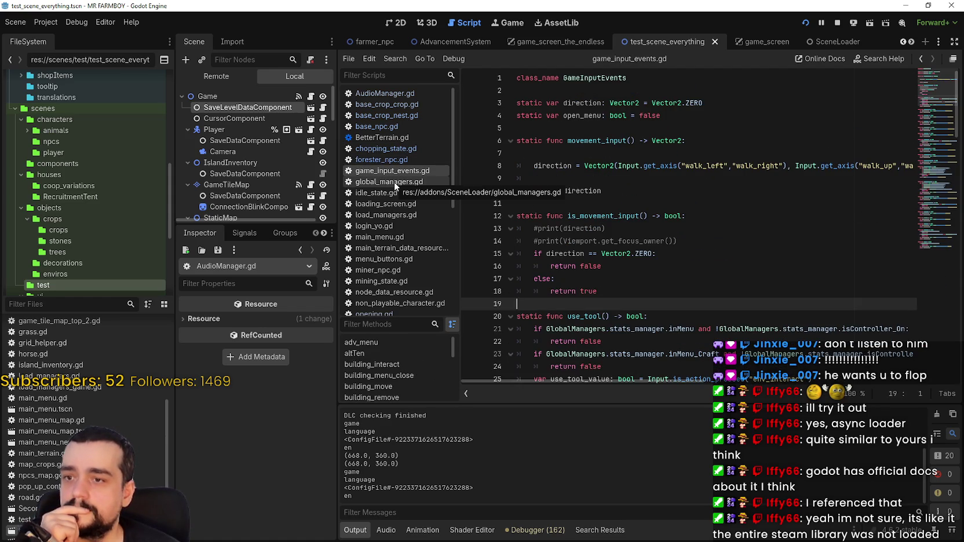
{"action": "left_click", "coordinate": [393, 181]}
{"action": "left_click", "coordinate": [406, 192]}
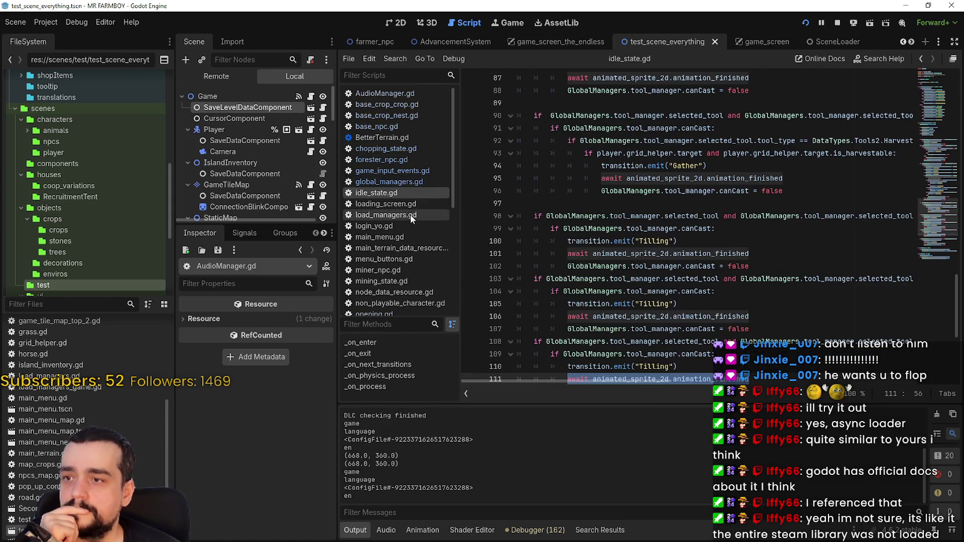
{"action": "left_click", "coordinate": [406, 204]}
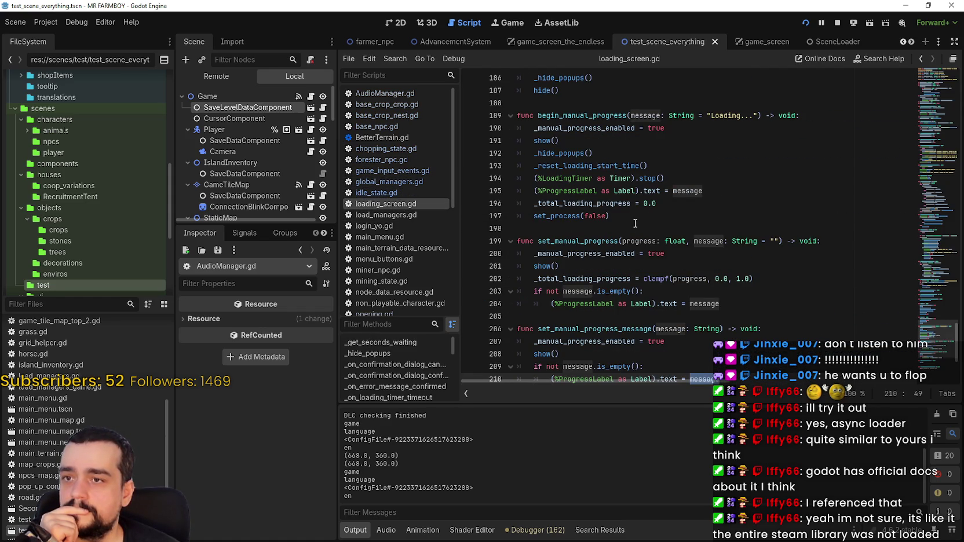
Step: Read loading_screen.gd line 198, login_yo.gd line 620, then main_menu.gd through menu_buttons.gd
{"action": "left_click", "coordinate": [635, 223]}
{"action": "left_click", "coordinate": [390, 215]}
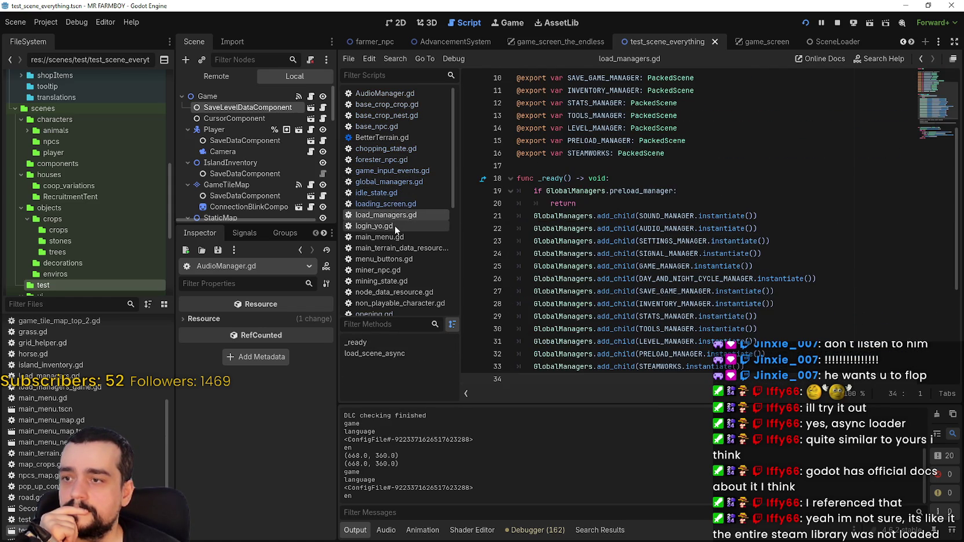
{"action": "left_click", "coordinate": [395, 226]}
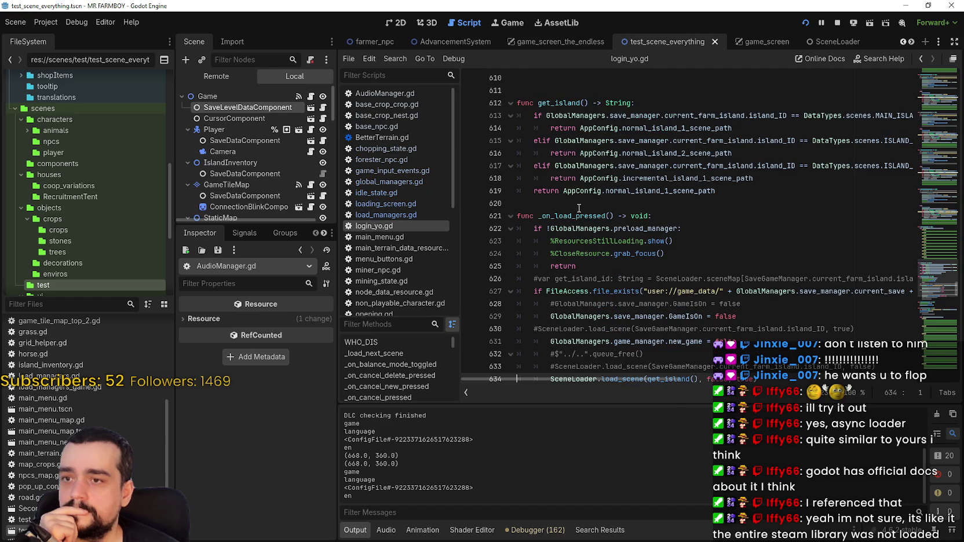
{"action": "left_click", "coordinate": [579, 208]}
{"action": "scroll", "coordinate": [390, 211], "scroll_direction": "down", "scroll_amount": 3}
{"action": "left_click", "coordinate": [396, 180]}
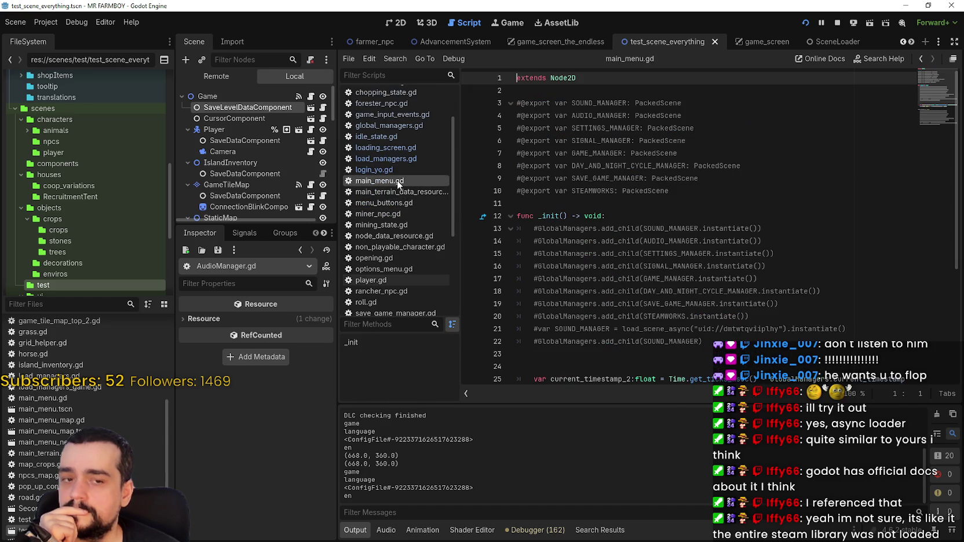
{"action": "left_click", "coordinate": [394, 192]}
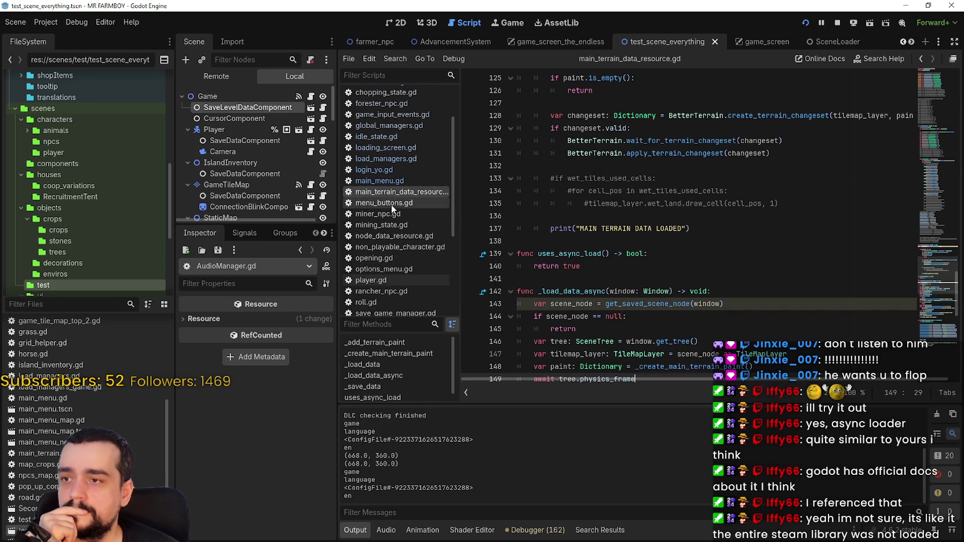
{"action": "left_click", "coordinate": [391, 202]}
Step: Review miner_npc.gd, node_data_resource.gd, opening.gd, player.gd, options_menu.gd, then rancher_npc.gd at line 238
{"action": "scroll", "coordinate": [393, 194], "scroll_direction": "down", "scroll_amount": 3}
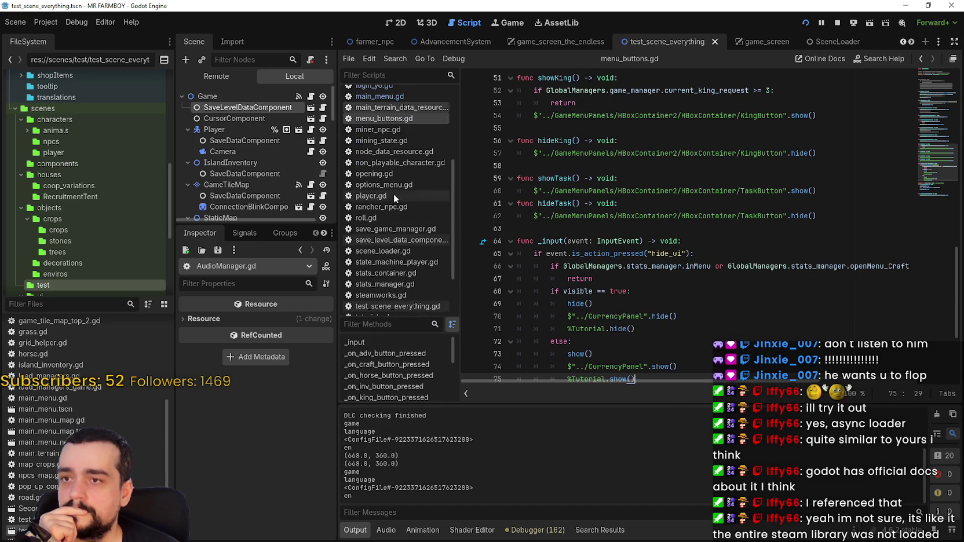
{"action": "left_click", "coordinate": [390, 130]}
{"action": "left_click", "coordinate": [393, 150]}
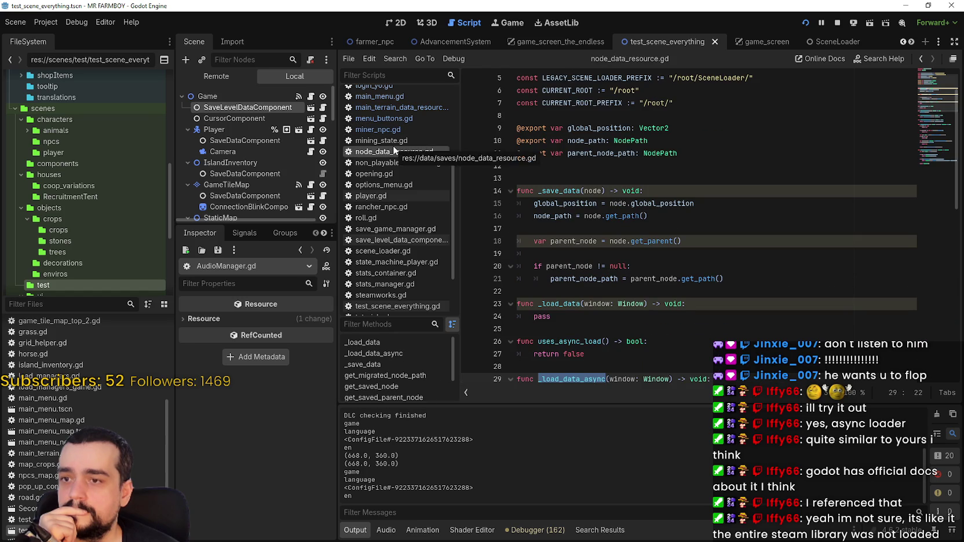
{"action": "scroll", "coordinate": [393, 145], "scroll_direction": "down", "scroll_amount": 3}
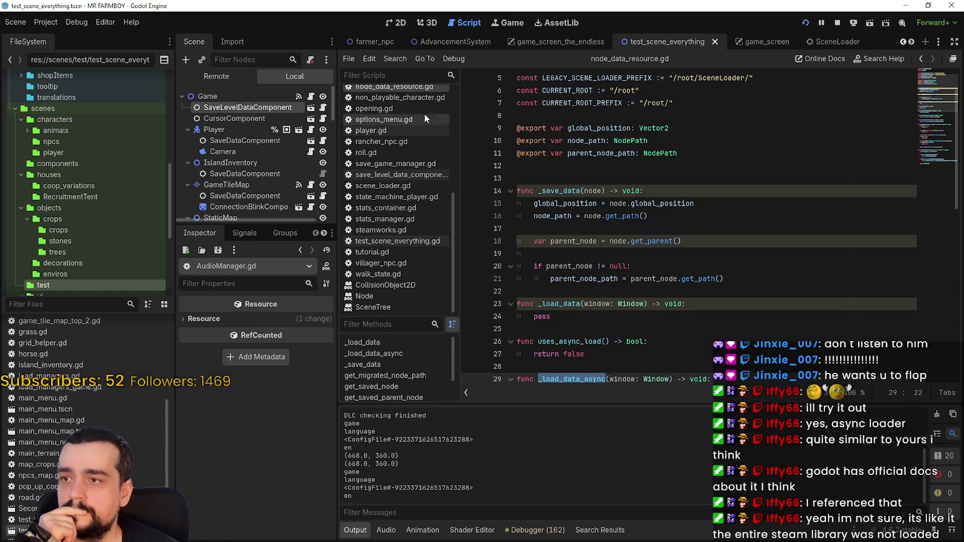
{"action": "left_click", "coordinate": [400, 108]}
{"action": "left_click", "coordinate": [399, 128]}
{"action": "left_click", "coordinate": [399, 121]}
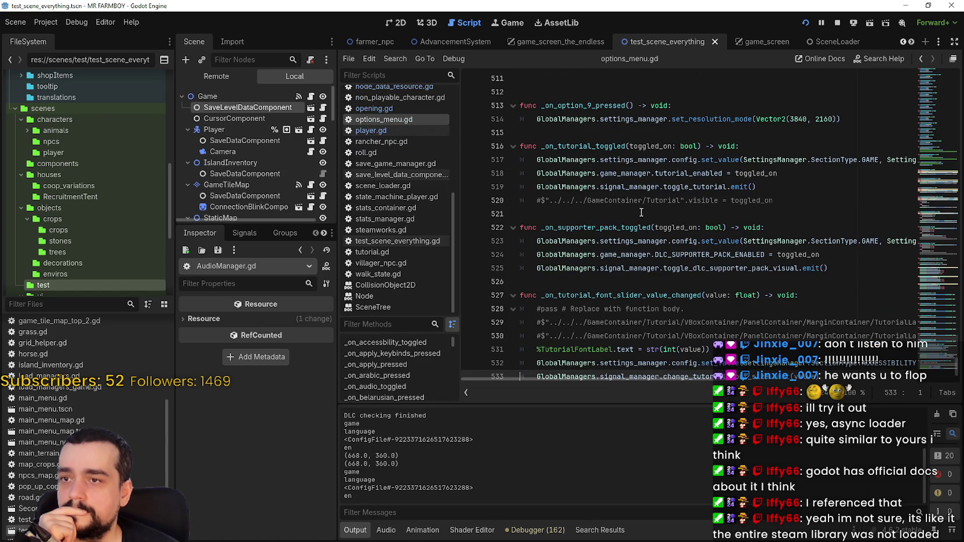
{"action": "left_click", "coordinate": [408, 141]}
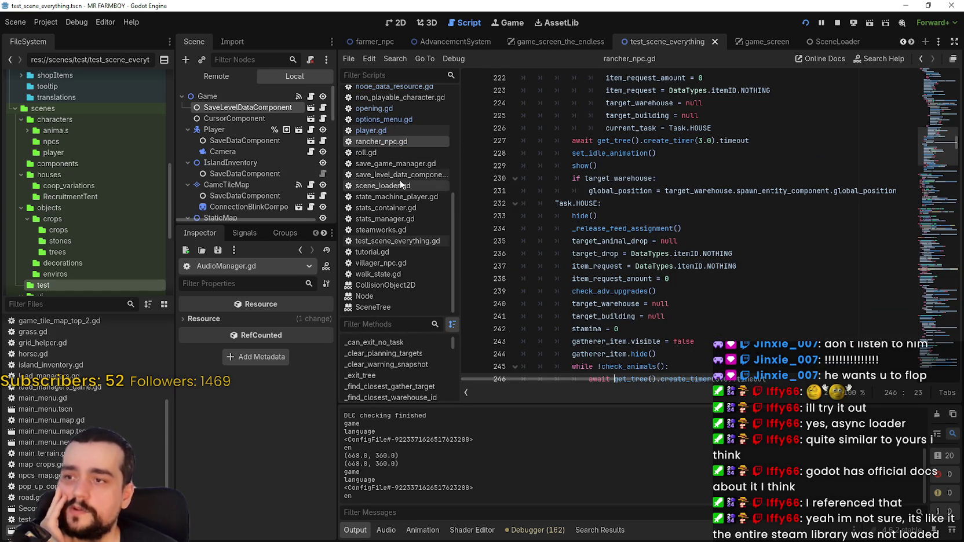
{"action": "scroll", "coordinate": [397, 265], "scroll_direction": "up", "scroll_amount": 2}
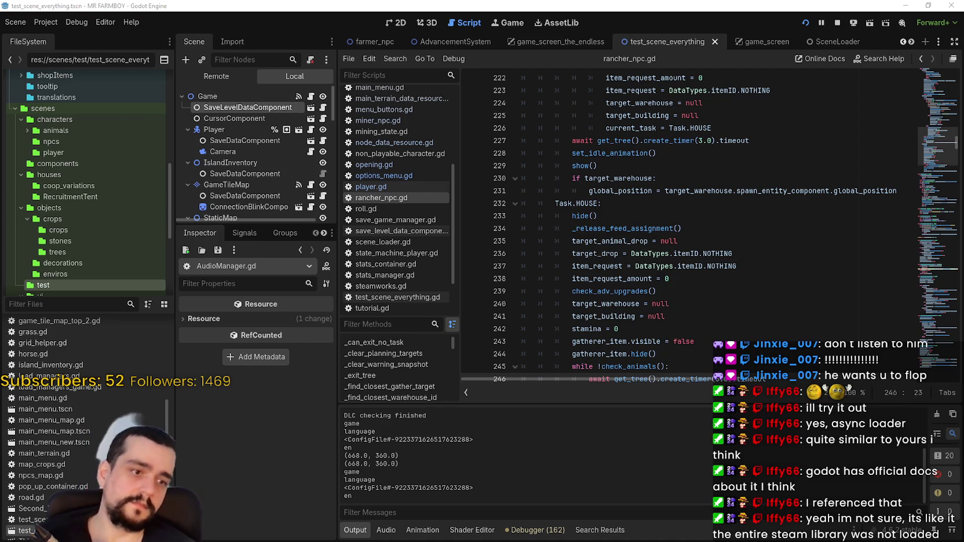
{"action": "left_click", "coordinate": [636, 279]}
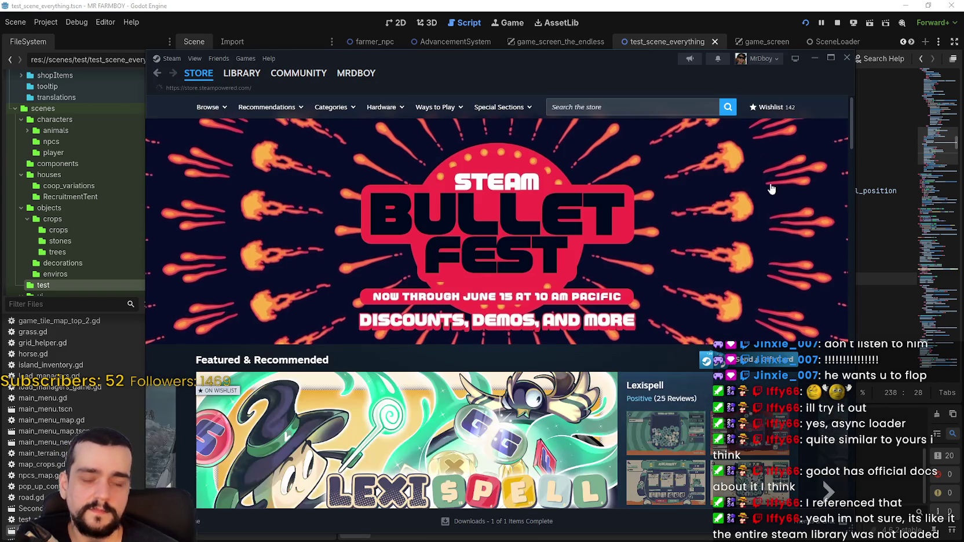
Step: Browse the Bullet Fest event page from the store, go back to the store front, then go to the Library
{"action": "left_click", "coordinate": [602, 114]}
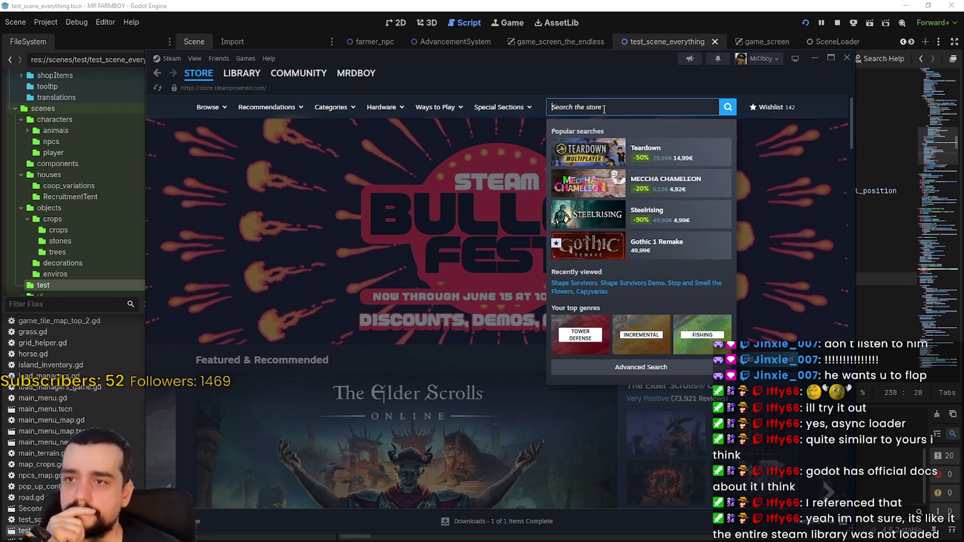
{"action": "left_click", "coordinate": [792, 284]}
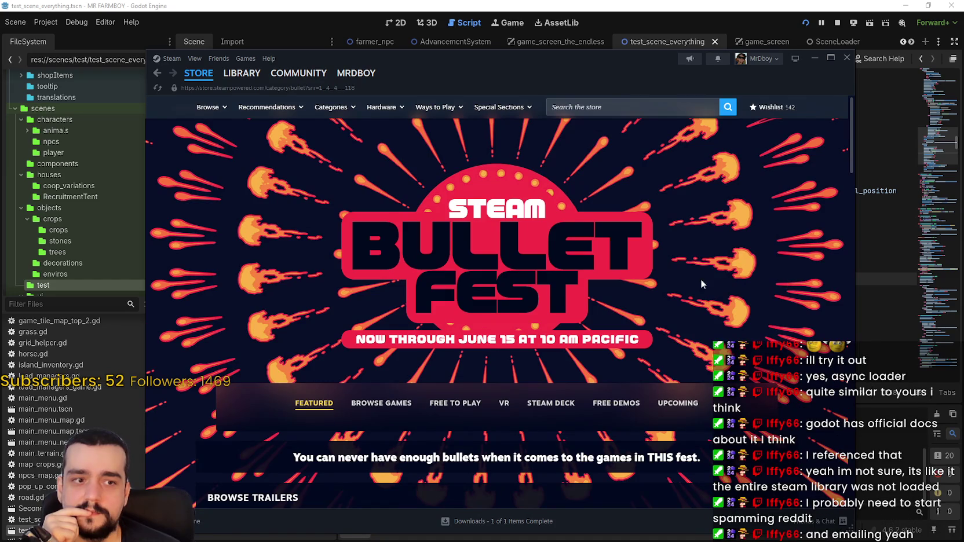
{"action": "scroll", "coordinate": [641, 328], "scroll_direction": "down", "scroll_amount": 3}
{"action": "scroll", "coordinate": [415, 263], "scroll_direction": "down", "scroll_amount": 3}
{"action": "scroll", "coordinate": [425, 266], "scroll_direction": "up", "scroll_amount": 1}
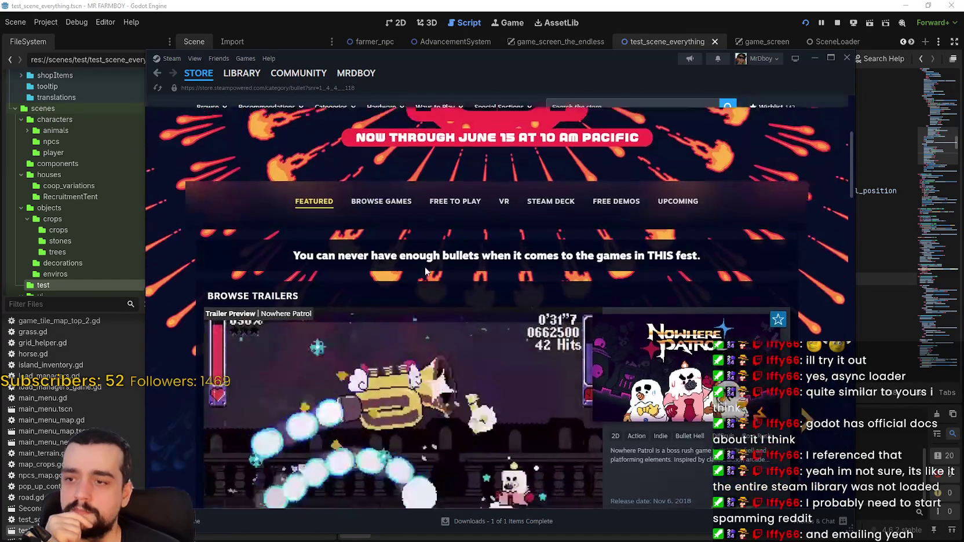
{"action": "scroll", "coordinate": [444, 158], "scroll_direction": "up", "scroll_amount": 4}
{"action": "left_click", "coordinate": [157, 73]}
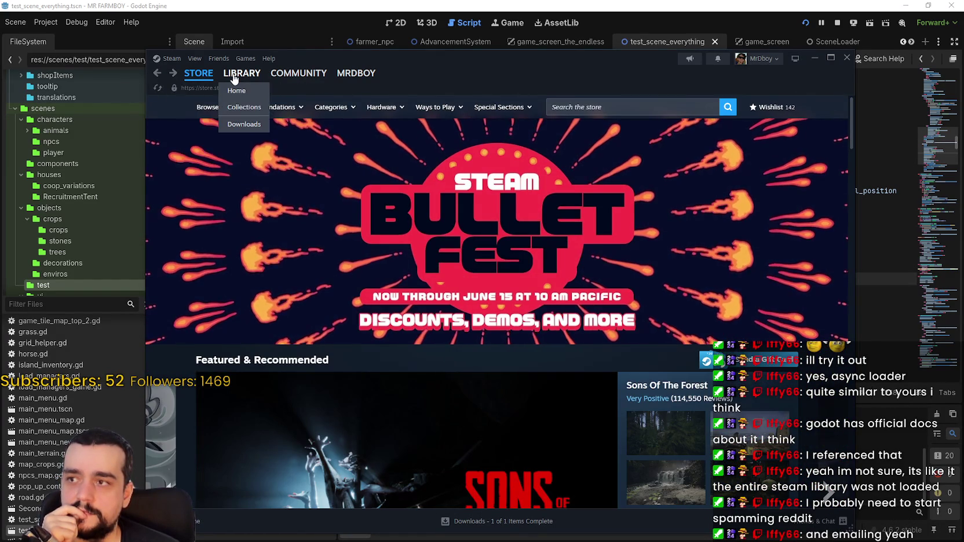
{"action": "left_click", "coordinate": [235, 76]}
Step: Open the Shape Survivors demo store page and view its treasure chest and upgrade shop screenshots
{"action": "left_click", "coordinate": [484, 264]}
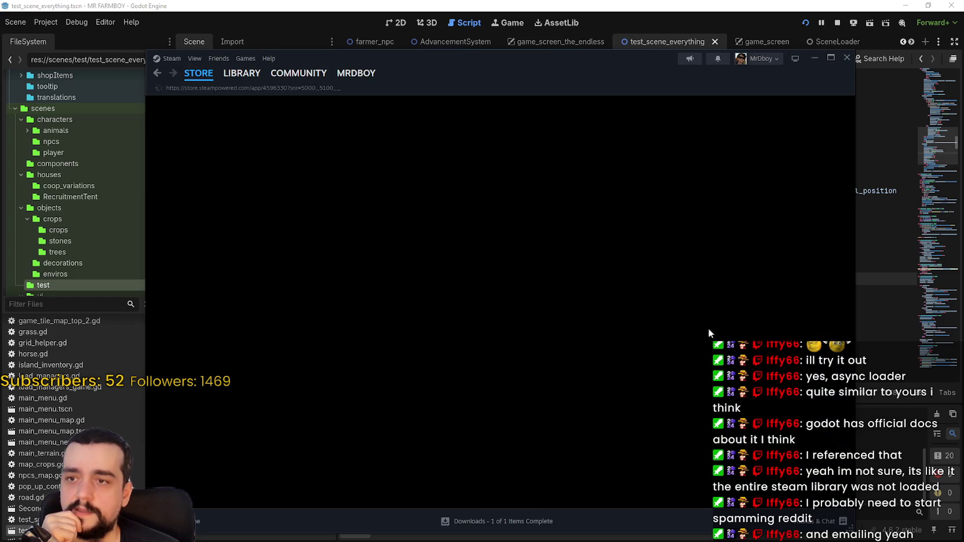
{"action": "scroll", "coordinate": [570, 375], "scroll_direction": "down", "scroll_amount": 3}
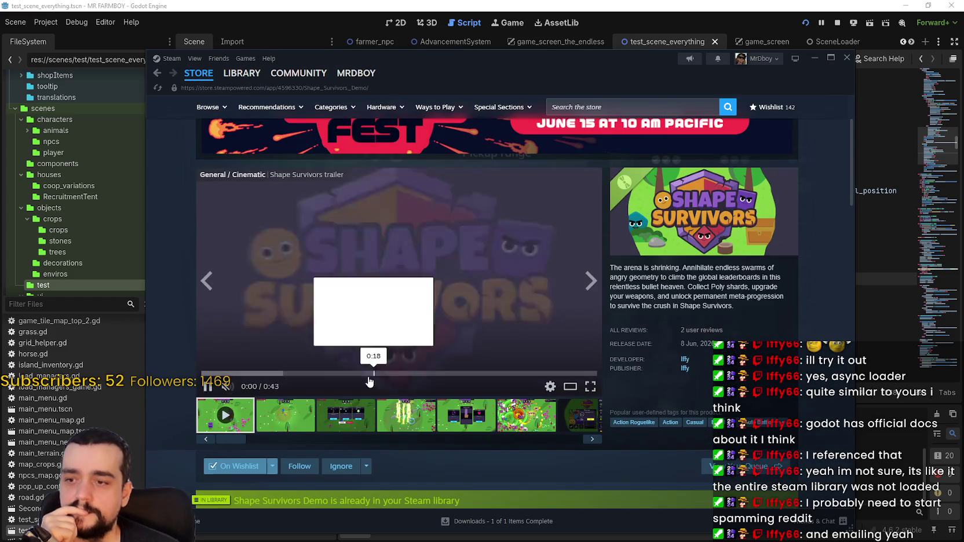
{"action": "left_click", "coordinate": [466, 415]}
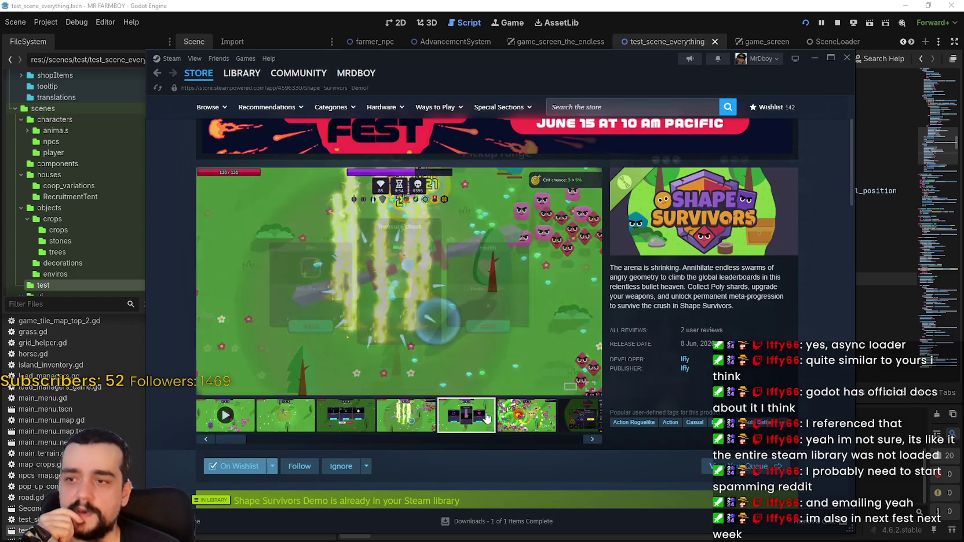
{"action": "left_click", "coordinate": [557, 424]}
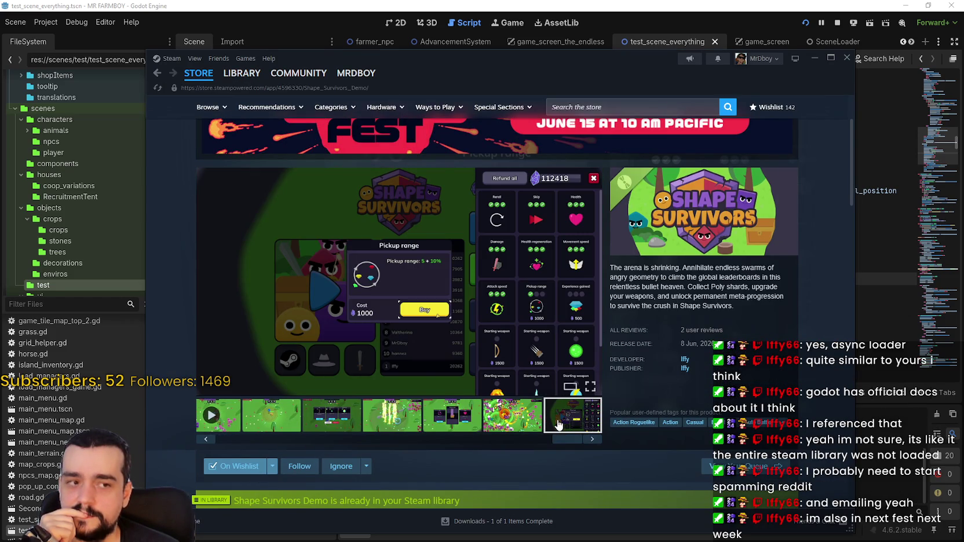
{"action": "scroll", "coordinate": [557, 420], "scroll_direction": "down", "scroll_amount": 12}
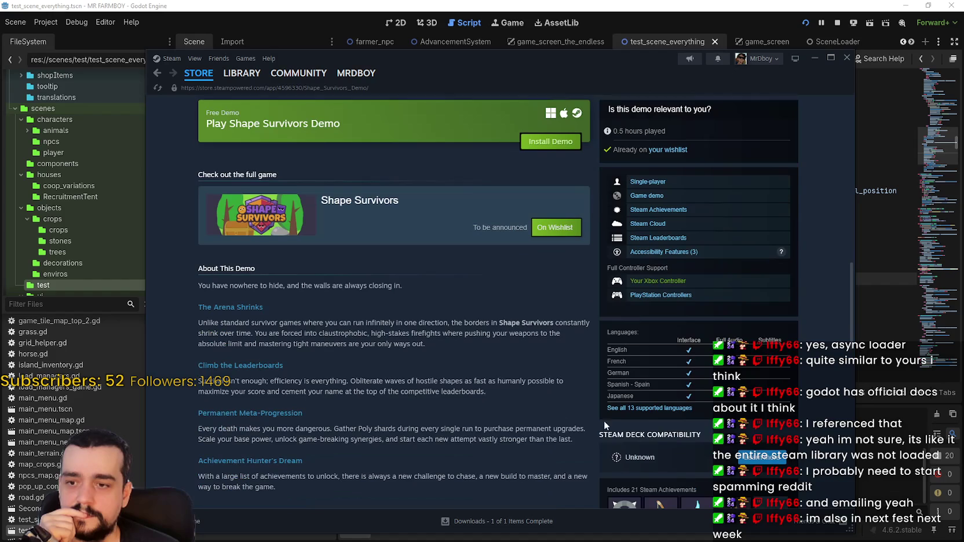
Step: Show all 13 supported languages and select Languages table text, including Korean and Simplified Chinese
{"action": "left_click", "coordinate": [620, 409]}
{"action": "scroll", "coordinate": [578, 431], "scroll_direction": "down", "scroll_amount": 3}
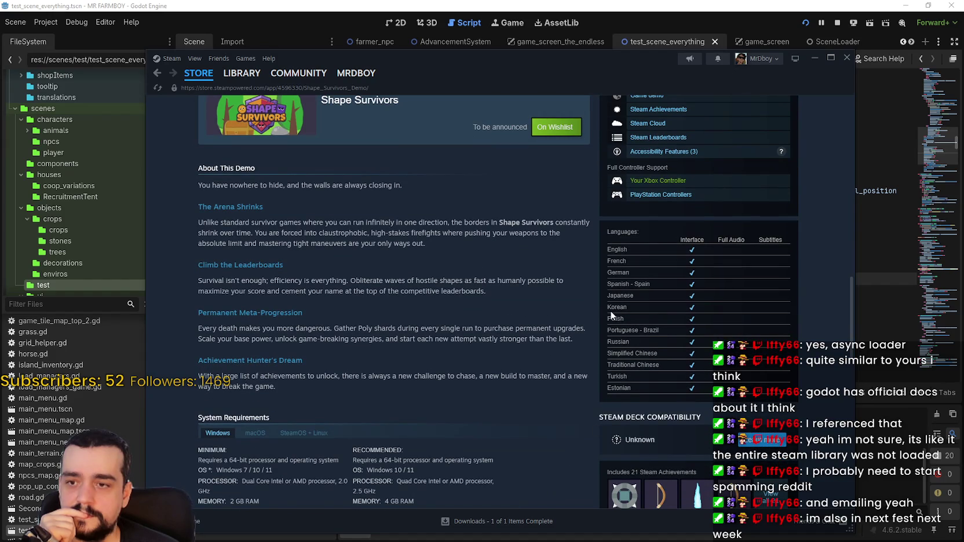
{"action": "mouse_move", "coordinate": [610, 311]}
{"action": "left_mouse_down"}
{"action": "mouse_move", "coordinate": [635, 389]}
{"action": "mouse_move", "coordinate": [607, 248]}
{"action": "left_mouse_up"}
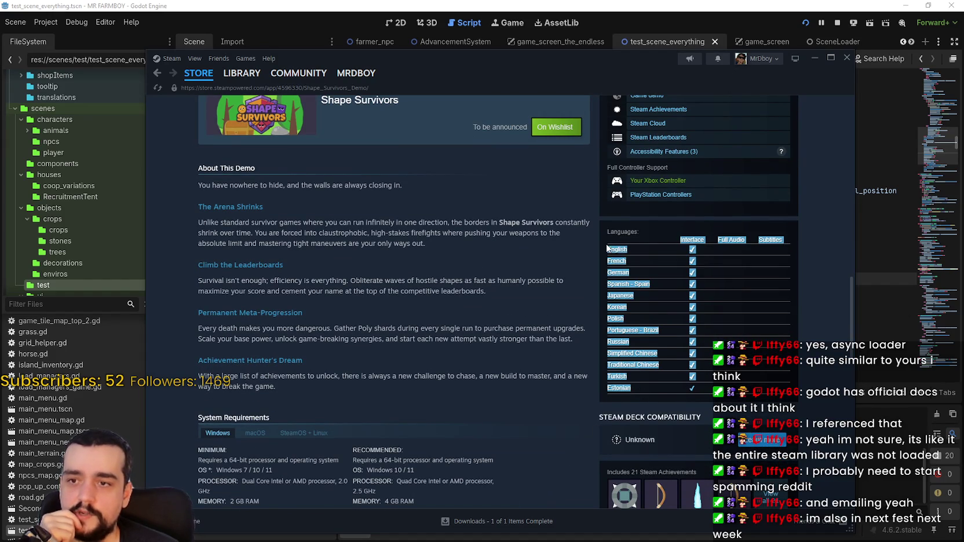
{"action": "left_click", "coordinate": [630, 290]}
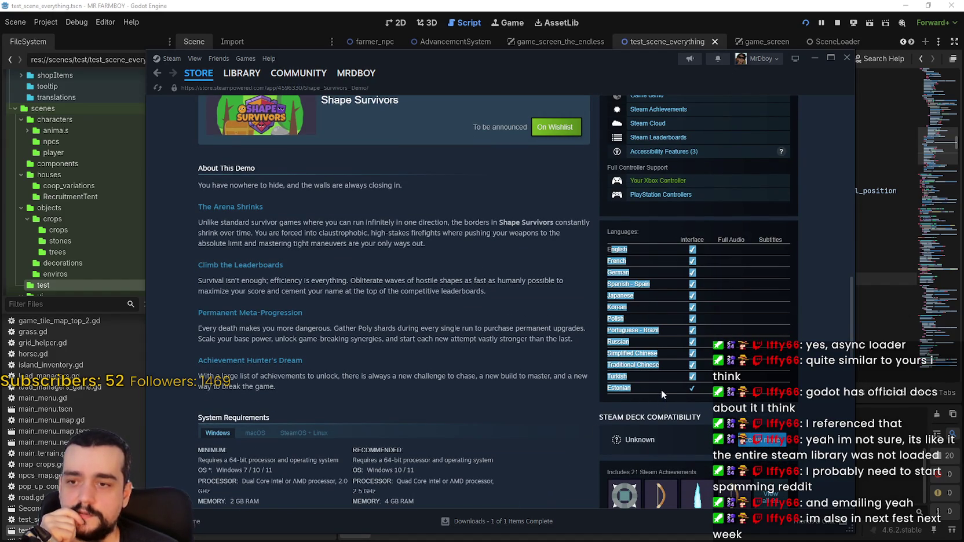
{"action": "mouse_move", "coordinate": [670, 389]}
{"action": "left_mouse_down"}
{"action": "mouse_move", "coordinate": [631, 330]}
{"action": "mouse_move", "coordinate": [614, 239]}
{"action": "left_mouse_up"}
{"action": "left_click", "coordinate": [611, 295]}
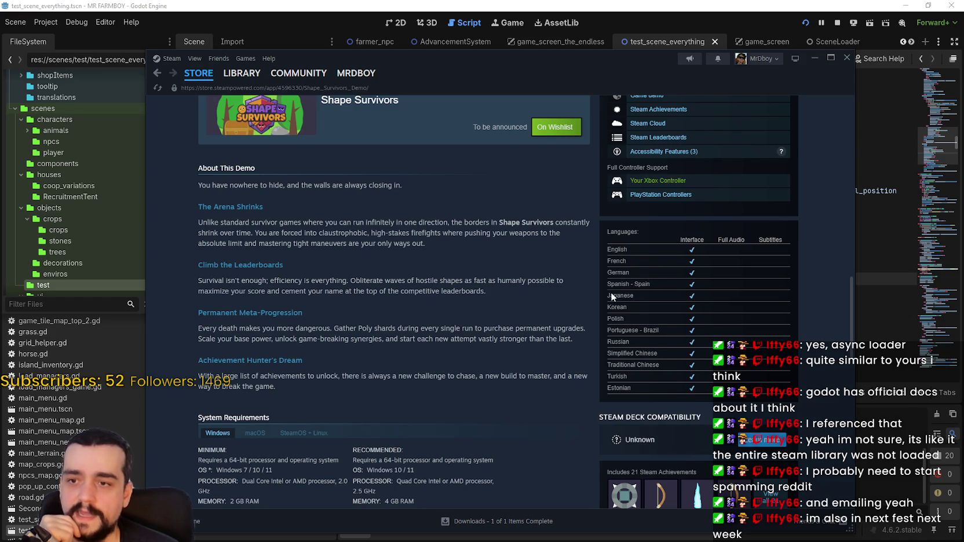
{"action": "double_click", "coordinate": [617, 307]}
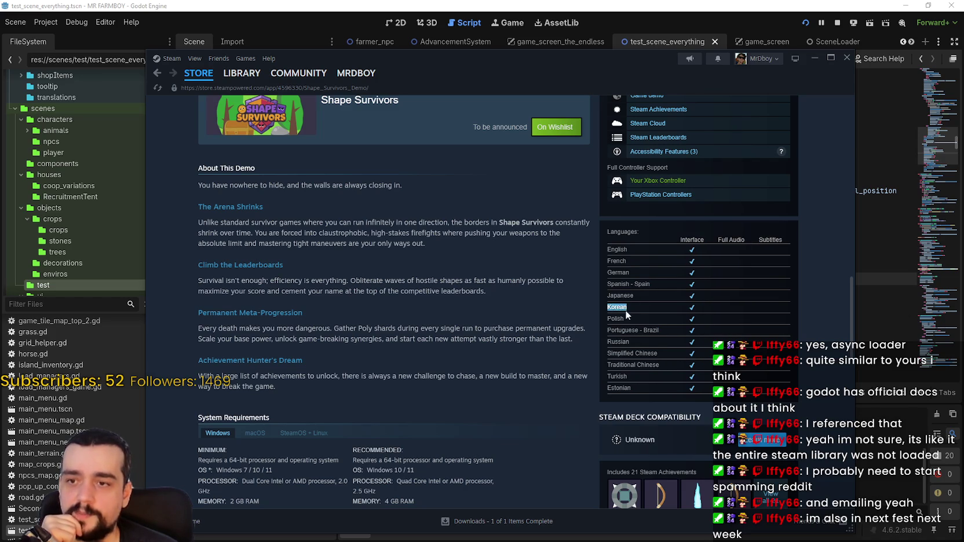
{"action": "triple_click", "coordinate": [615, 352]}
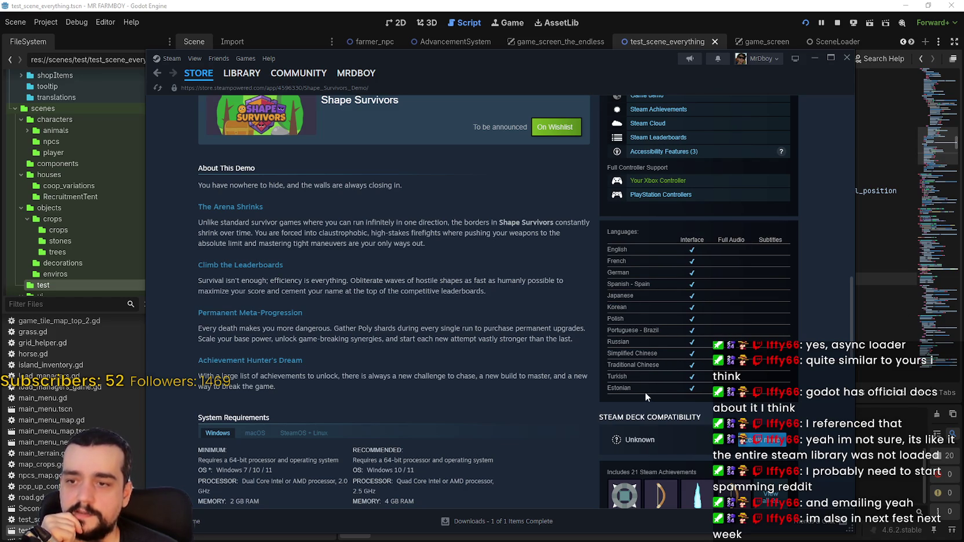
Step: Open the Trailers & Screenshots viewer from the media carousel, landing on screenshot 7 of 7
{"action": "scroll", "coordinate": [645, 392], "scroll_direction": "up", "scroll_amount": 10}
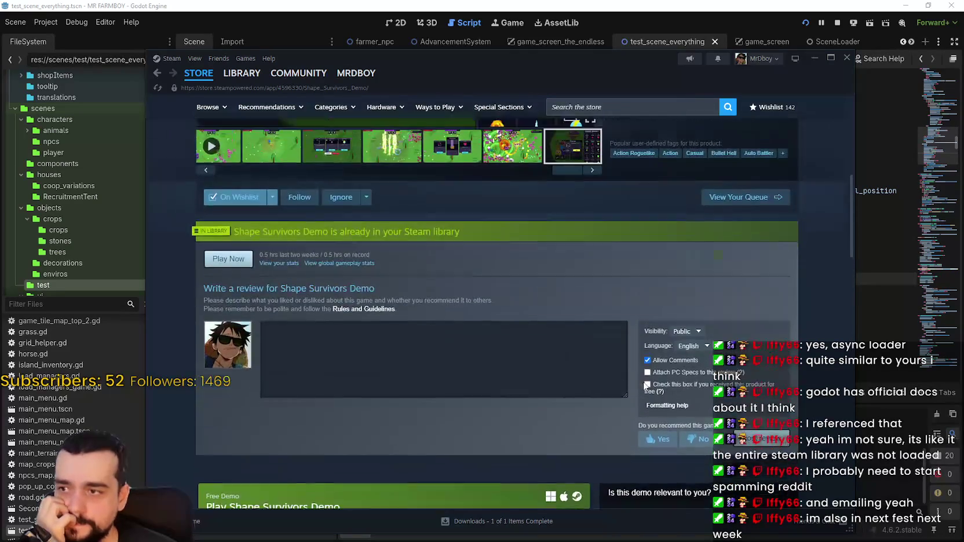
{"action": "scroll", "coordinate": [645, 386], "scroll_direction": "up", "scroll_amount": 5}
{"action": "left_click", "coordinate": [538, 379]}
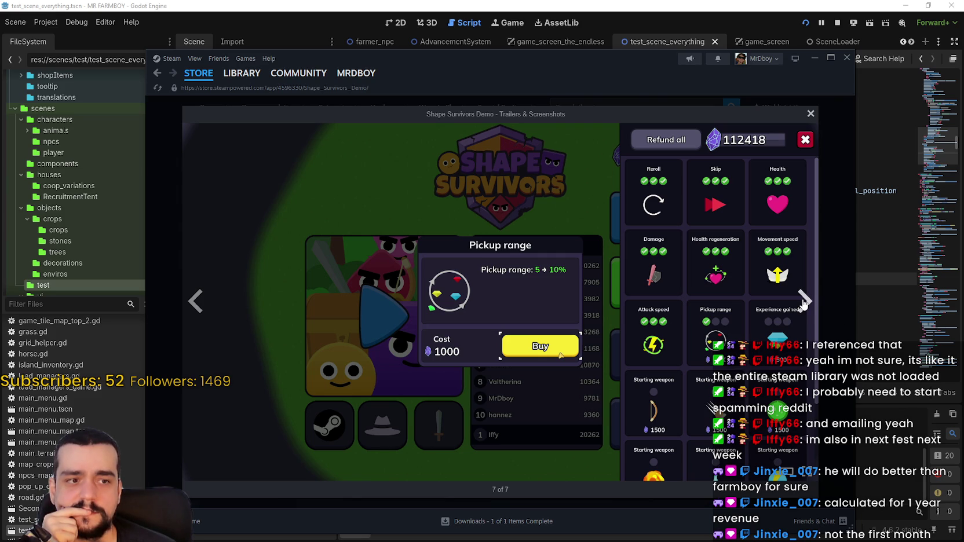
Step: Return to the Shape Survivors trailer, restart it from the beginning and pause at 0:04
{"action": "left_click", "coordinate": [803, 302]}
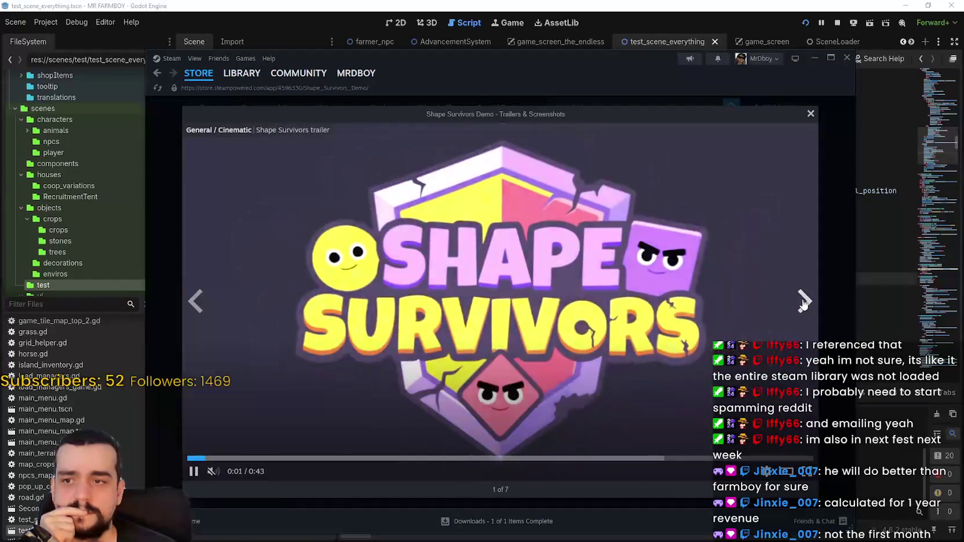
{"action": "left_click", "coordinate": [803, 301]}
{"action": "left_click", "coordinate": [207, 300]}
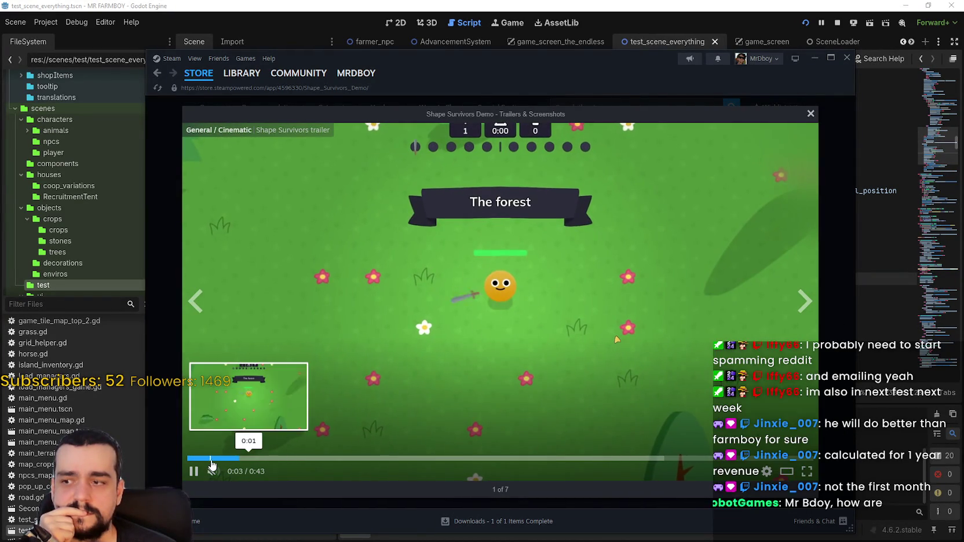
{"action": "left_click", "coordinate": [194, 458]}
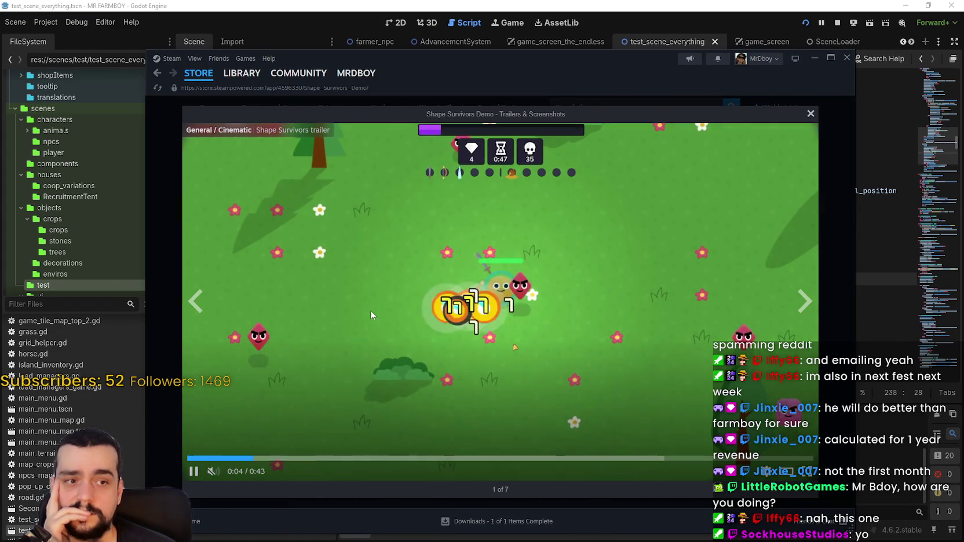
{"action": "left_click", "coordinate": [370, 311]}
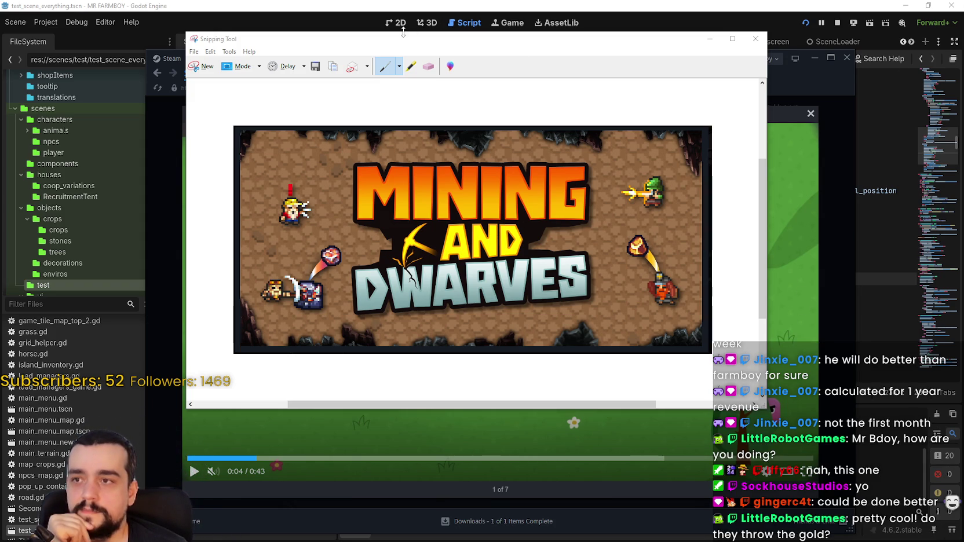
Step: Move the Snipping Tool window up and to the right
{"action": "mouse_move", "coordinate": [403, 44]}
{"action": "left_mouse_down"}
{"action": "mouse_move", "coordinate": [470, 33]}
{"action": "mouse_move", "coordinate": [447, 36]}
{"action": "left_mouse_up"}
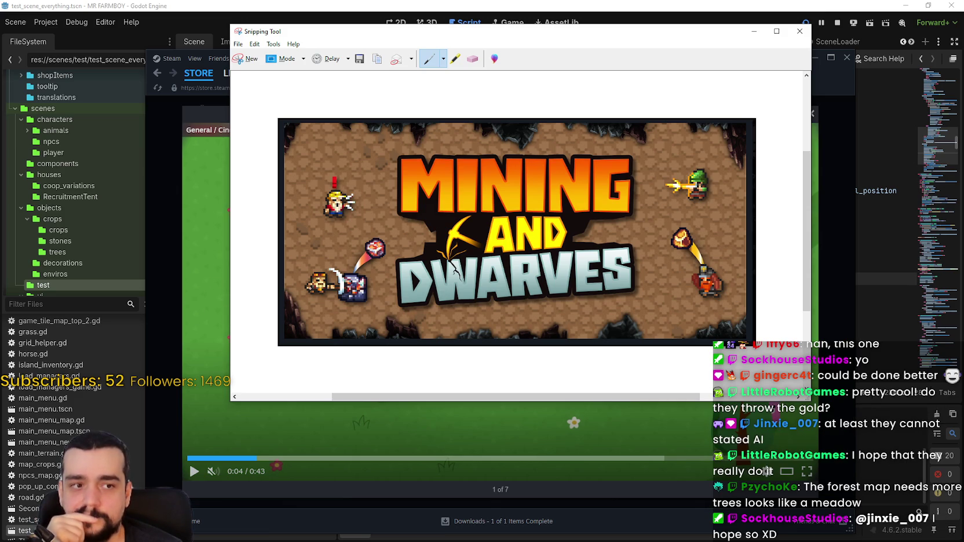
Step: Circle the exclamation-mark character, green archer and lower-right dwarf in red, and add red arrows
{"action": "left_click_drag", "start_coordinate": [344, 154], "coordinate": [330, 180]}
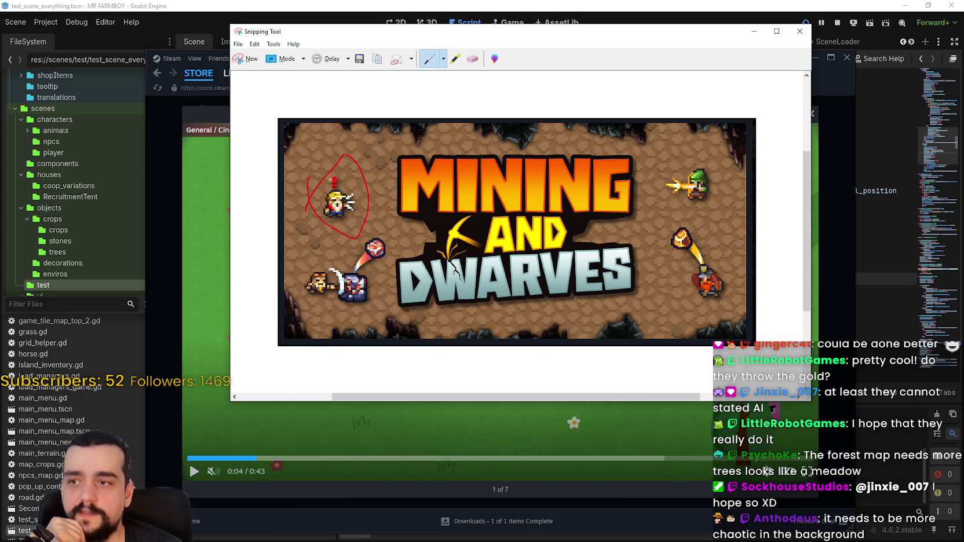
{"action": "mouse_move", "coordinate": [658, 193]}
{"action": "left_mouse_down"}
{"action": "mouse_move", "coordinate": [688, 154]}
{"action": "mouse_move", "coordinate": [719, 210]}
{"action": "mouse_move", "coordinate": [666, 203]}
{"action": "mouse_move", "coordinate": [704, 154]}
{"action": "left_mouse_up"}
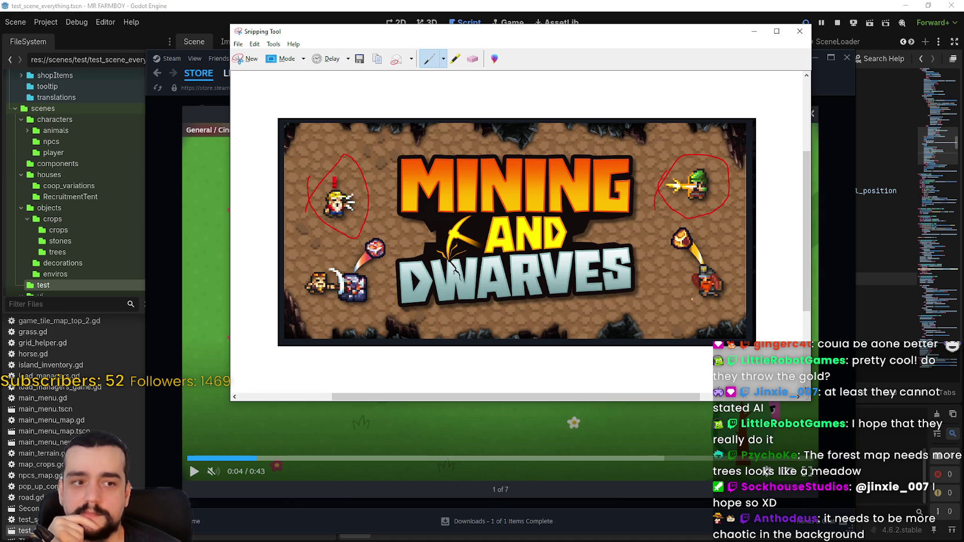
{"action": "mouse_move", "coordinate": [666, 284]}
{"action": "left_mouse_down"}
{"action": "mouse_move", "coordinate": [721, 229]}
{"action": "mouse_move", "coordinate": [689, 284]}
{"action": "mouse_move", "coordinate": [699, 238]}
{"action": "left_mouse_up"}
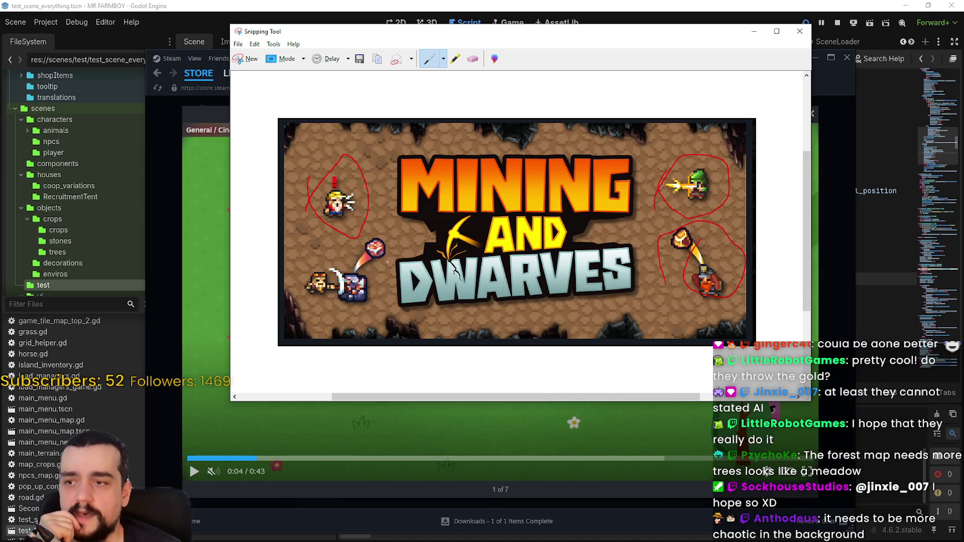
{"action": "mouse_move", "coordinate": [404, 212]}
{"action": "left_mouse_down"}
{"action": "mouse_move", "coordinate": [385, 249]}
{"action": "mouse_move", "coordinate": [414, 241]}
{"action": "left_mouse_up"}
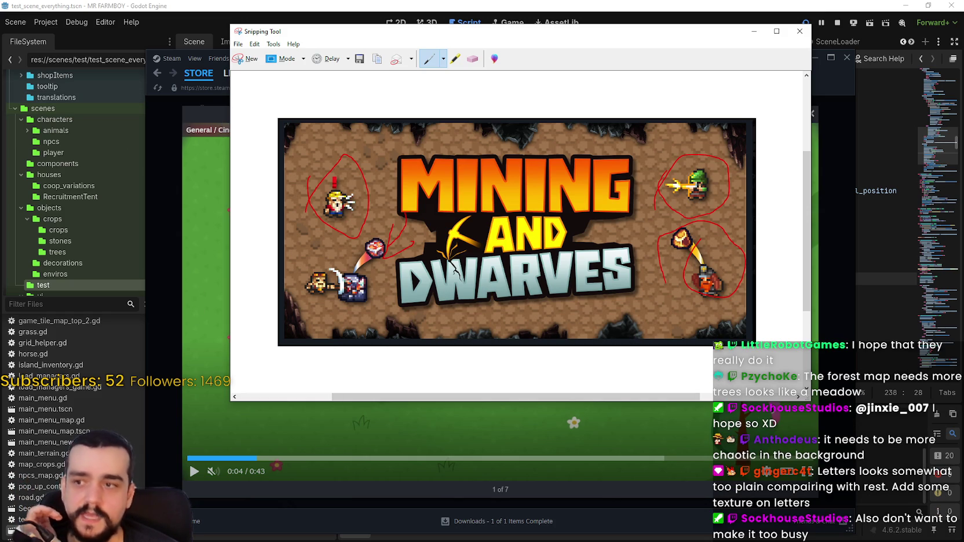
{"action": "left_click_drag", "start_coordinate": [385, 208], "coordinate": [322, 259]}
{"action": "left_click_drag", "start_coordinate": [292, 231], "coordinate": [312, 254]}
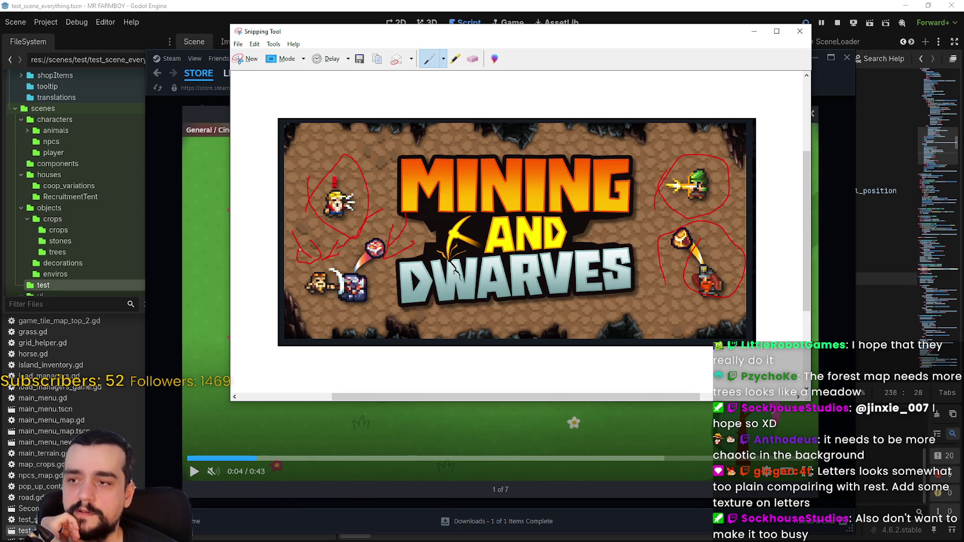
Step: Switch to the Blue Pen and circle the lower-left fighting characters
{"action": "left_click", "coordinate": [443, 59]}
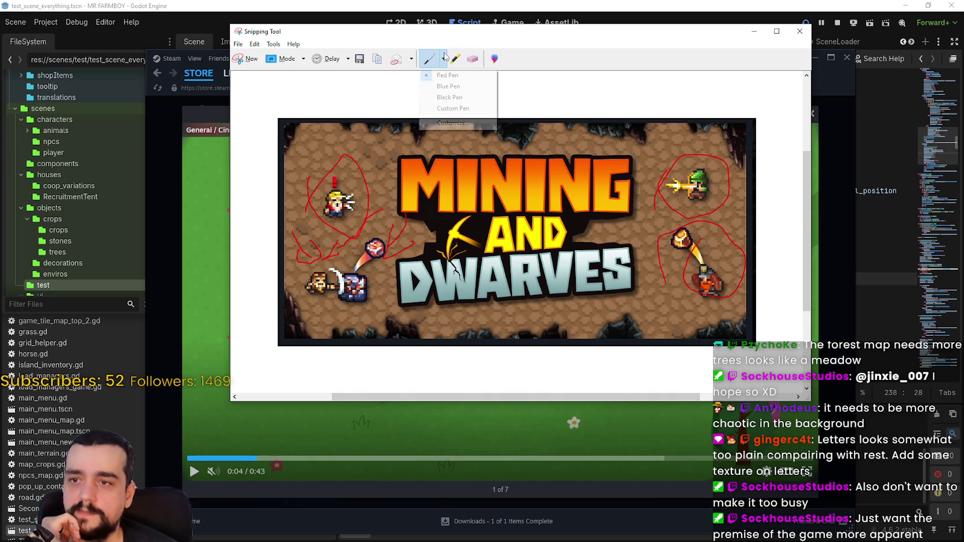
{"action": "left_click", "coordinate": [454, 87]}
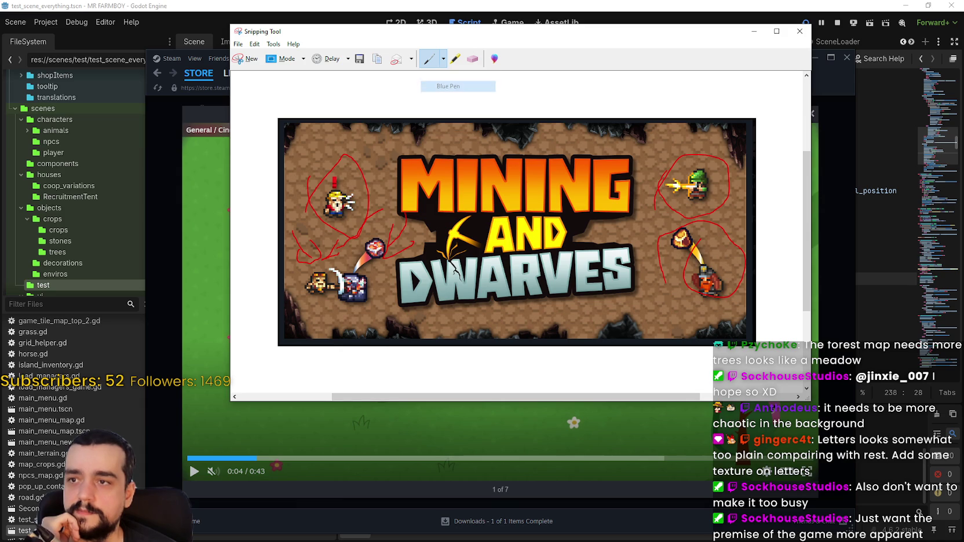
{"action": "mouse_move", "coordinate": [284, 282]}
{"action": "left_mouse_down"}
{"action": "mouse_move", "coordinate": [355, 223]}
{"action": "mouse_move", "coordinate": [396, 262]}
{"action": "mouse_move", "coordinate": [358, 316]}
{"action": "mouse_move", "coordinate": [288, 289]}
{"action": "mouse_move", "coordinate": [300, 255]}
{"action": "left_mouse_up"}
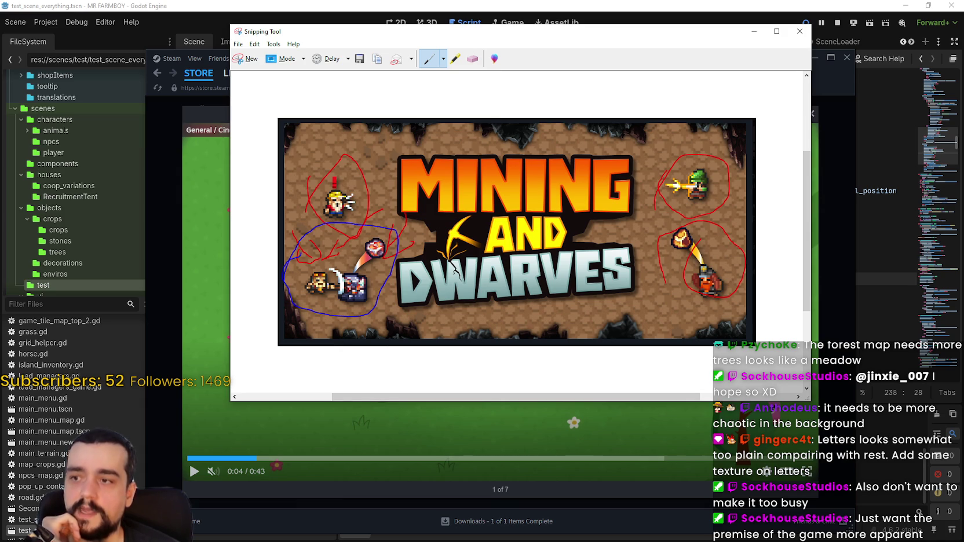
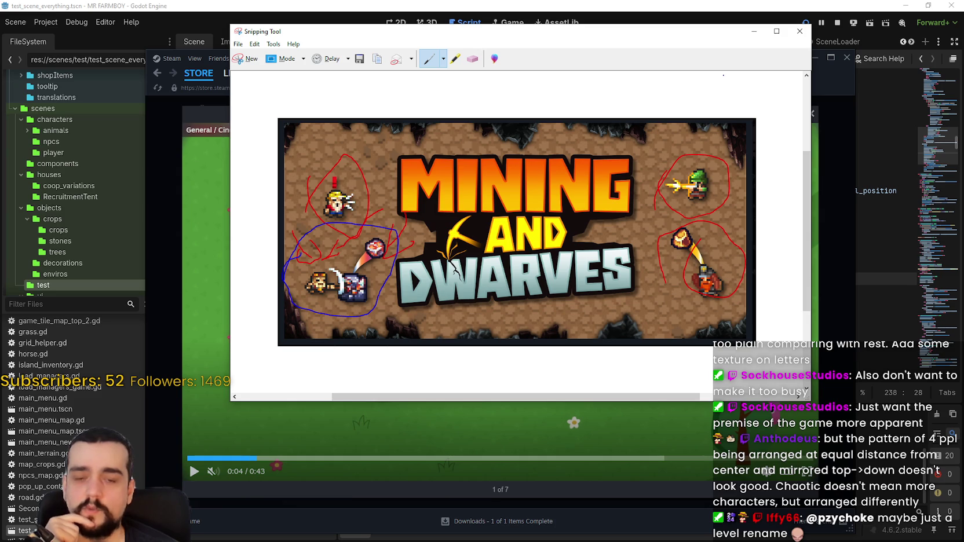
Step: Drag the Snipping Tool window's bottom edge down so the annotated Mining and Dwarves snip shows taller
{"action": "scroll", "coordinate": [749, 100], "scroll_direction": "up", "scroll_amount": 1}
{"action": "scroll", "coordinate": [747, 101], "scroll_direction": "down", "scroll_amount": 1}
{"action": "scroll", "coordinate": [744, 103], "scroll_direction": "up", "scroll_amount": 2}
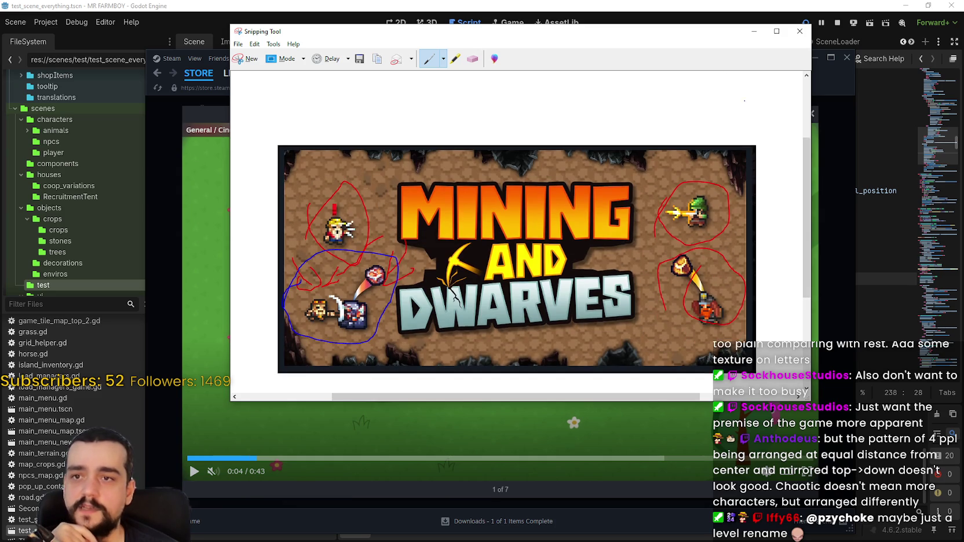
{"action": "scroll", "coordinate": [741, 104], "scroll_direction": "down", "scroll_amount": 1}
{"action": "scroll", "coordinate": [704, 142], "scroll_direction": "up", "scroll_amount": 2}
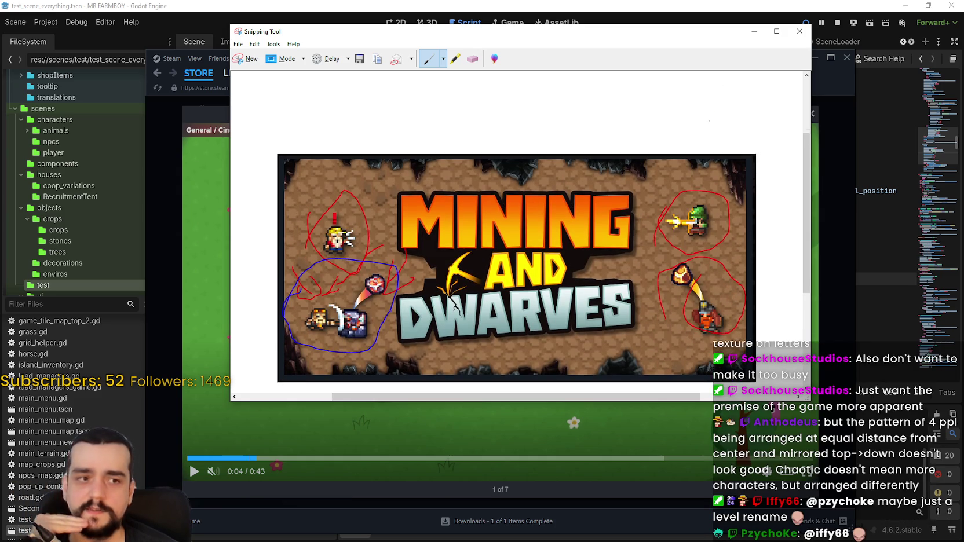
{"action": "scroll", "coordinate": [704, 142], "scroll_direction": "down", "scroll_amount": 3}
{"action": "scroll", "coordinate": [637, 101], "scroll_direction": "up", "scroll_amount": 2}
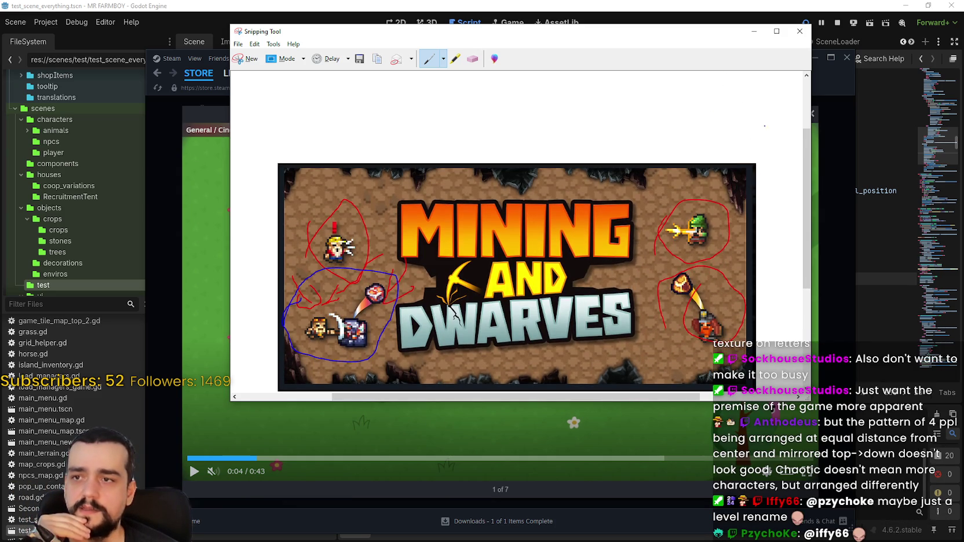
{"action": "scroll", "coordinate": [663, 119], "scroll_direction": "up", "scroll_amount": 1}
{"action": "scroll", "coordinate": [662, 119], "scroll_direction": "down", "scroll_amount": 2}
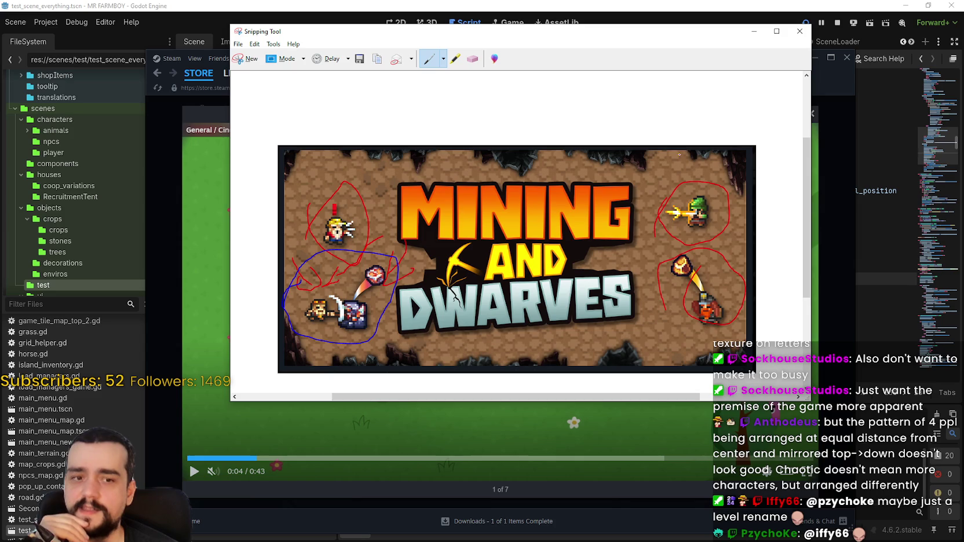
{"action": "scroll", "coordinate": [662, 119], "scroll_direction": "up", "scroll_amount": 2}
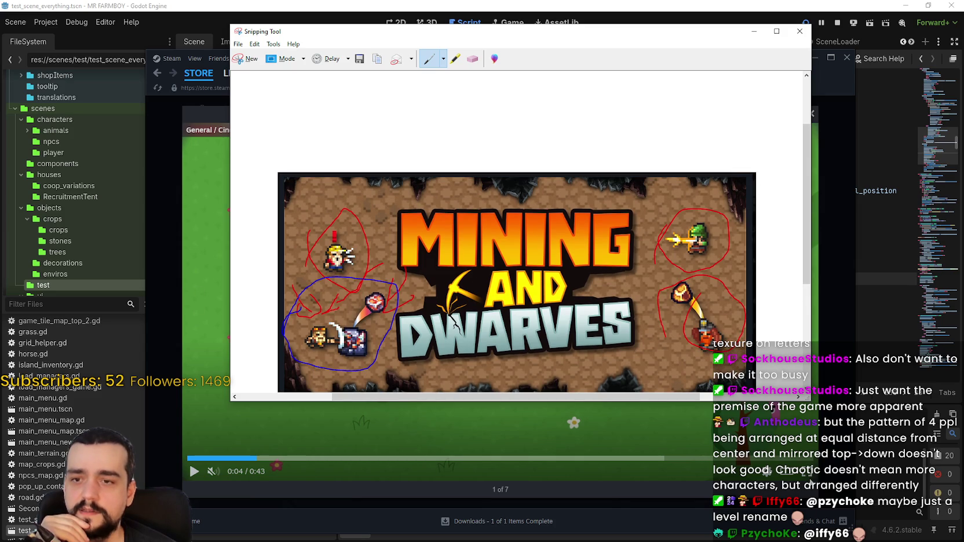
{"action": "left_click_drag", "start_coordinate": [760, 401], "coordinate": [764, 487]}
{"action": "scroll", "coordinate": [648, 348], "scroll_direction": "up", "scroll_amount": 2}
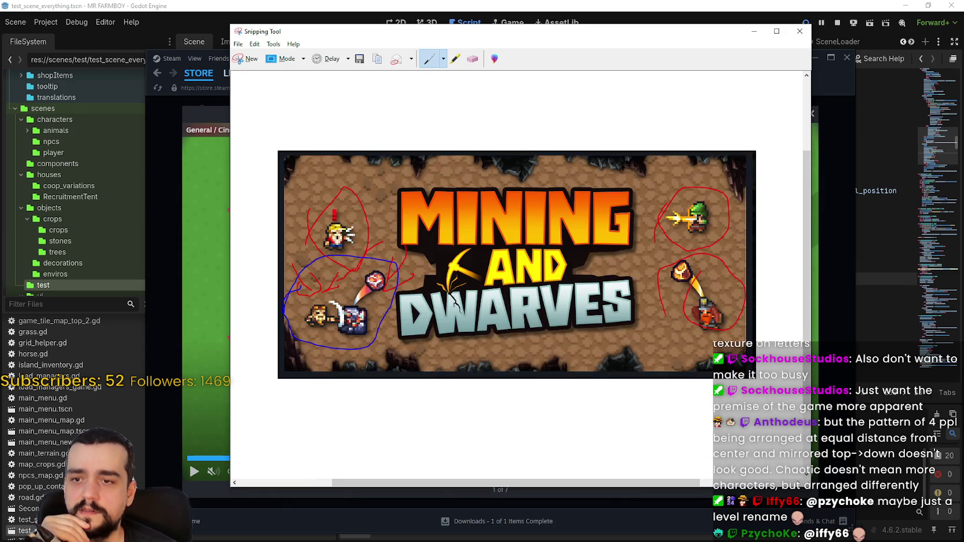
Step: Sketch a blue loop and downward arrows above the Mining and Dwarves art, plus an upward arrow below
{"action": "mouse_move", "coordinate": [668, 95]}
{"action": "left_mouse_down"}
{"action": "mouse_move", "coordinate": [601, 76]}
{"action": "mouse_move", "coordinate": [518, 137]}
{"action": "mouse_move", "coordinate": [640, 154]}
{"action": "mouse_move", "coordinate": [660, 122]}
{"action": "mouse_move", "coordinate": [617, 109]}
{"action": "mouse_move", "coordinate": [568, 123]}
{"action": "mouse_move", "coordinate": [589, 126]}
{"action": "left_mouse_up"}
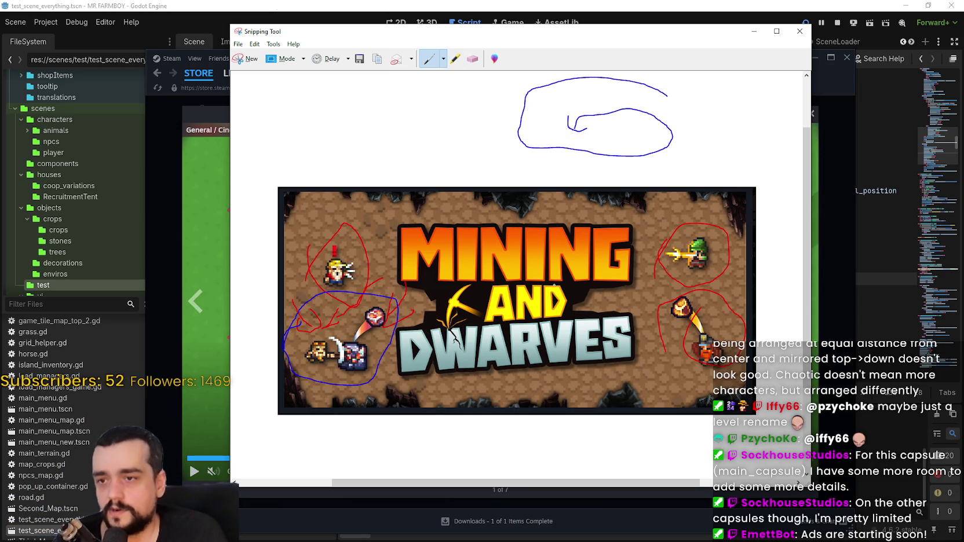
{"action": "scroll", "coordinate": [489, 366], "scroll_direction": "down", "scroll_amount": 1}
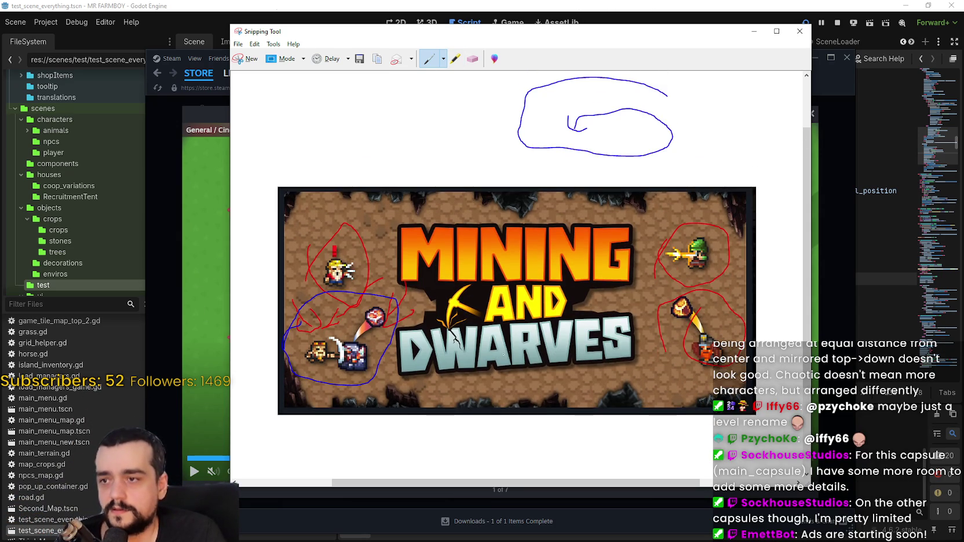
{"action": "mouse_move", "coordinate": [704, 136]}
{"action": "left_mouse_down"}
{"action": "mouse_move", "coordinate": [701, 163]}
{"action": "mouse_move", "coordinate": [724, 161]}
{"action": "left_mouse_up"}
{"action": "mouse_move", "coordinate": [555, 161]}
{"action": "left_mouse_down"}
{"action": "mouse_move", "coordinate": [543, 197]}
{"action": "mouse_move", "coordinate": [563, 193]}
{"action": "left_mouse_up"}
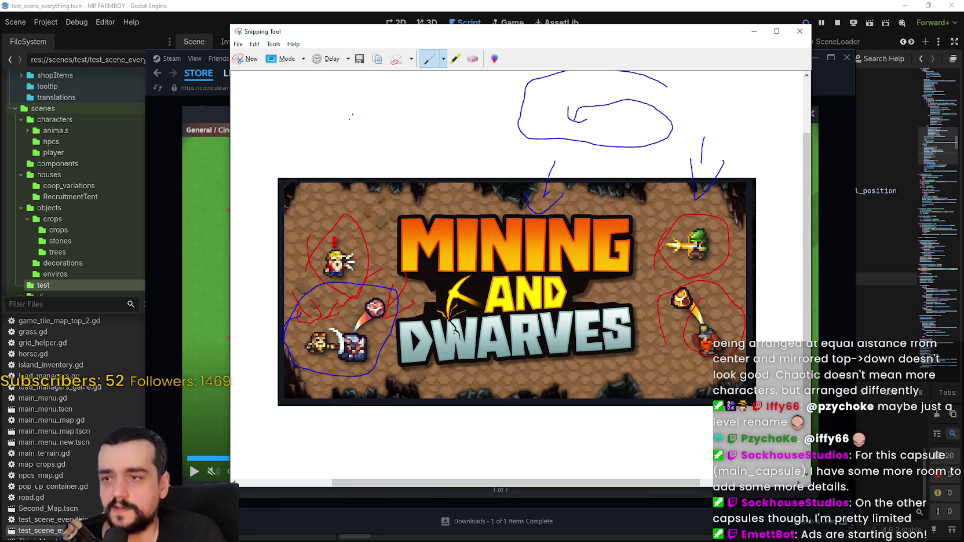
{"action": "mouse_move", "coordinate": [351, 115]}
{"action": "left_mouse_down"}
{"action": "mouse_move", "coordinate": [341, 170]}
{"action": "mouse_move", "coordinate": [362, 147]}
{"action": "left_mouse_up"}
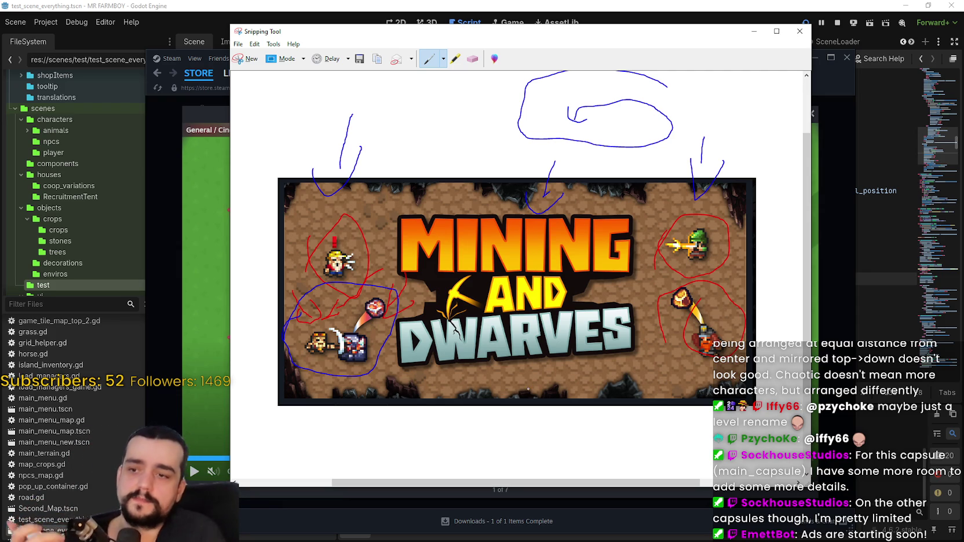
{"action": "mouse_move", "coordinate": [504, 413]}
{"action": "left_mouse_down"}
{"action": "mouse_move", "coordinate": [512, 380]}
{"action": "mouse_move", "coordinate": [526, 391]}
{"action": "left_mouse_up"}
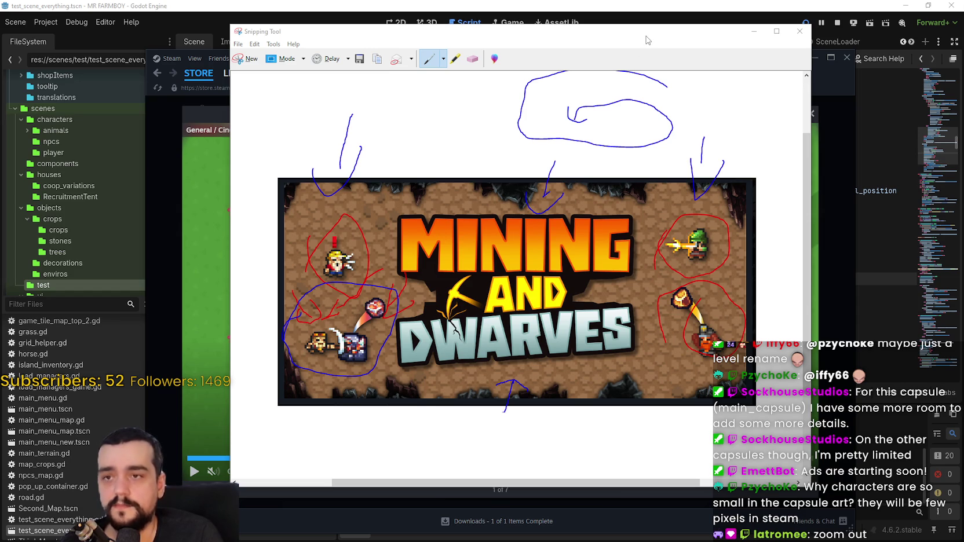
{"action": "left_click_drag", "start_coordinate": [647, 40], "coordinate": [737, 33]}
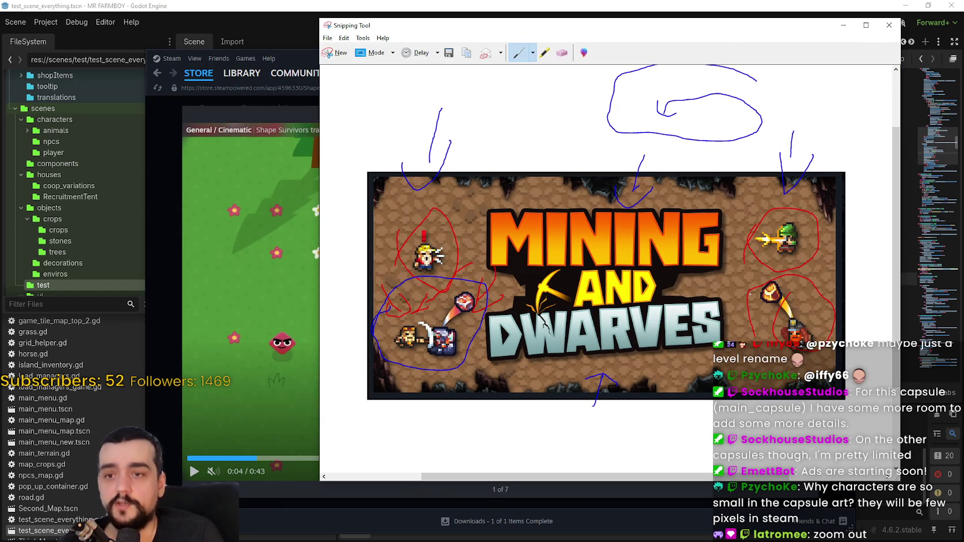
Step: Close Snipping Tool without saving the snip, then close the Steam trailer lightbox
{"action": "left_click", "coordinate": [889, 24]}
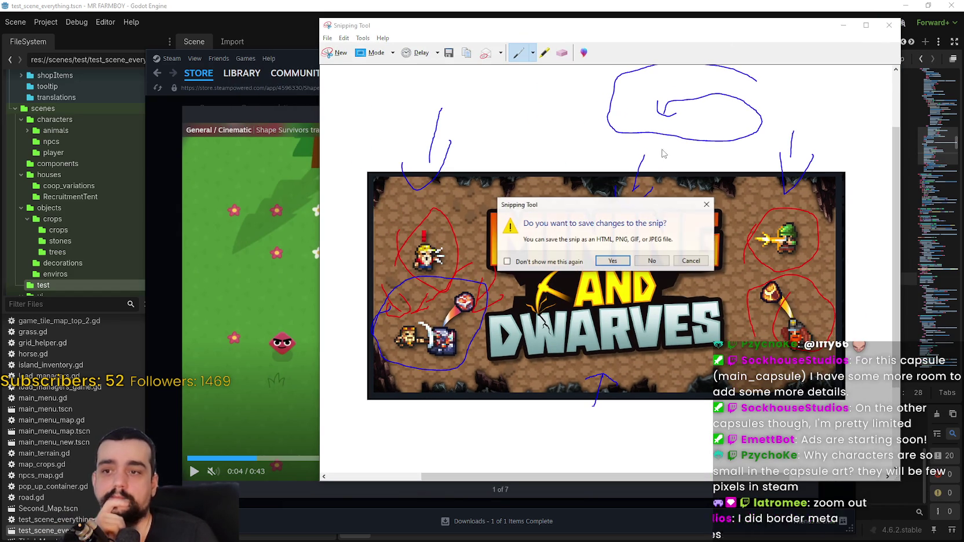
{"action": "left_click", "coordinate": [654, 261]}
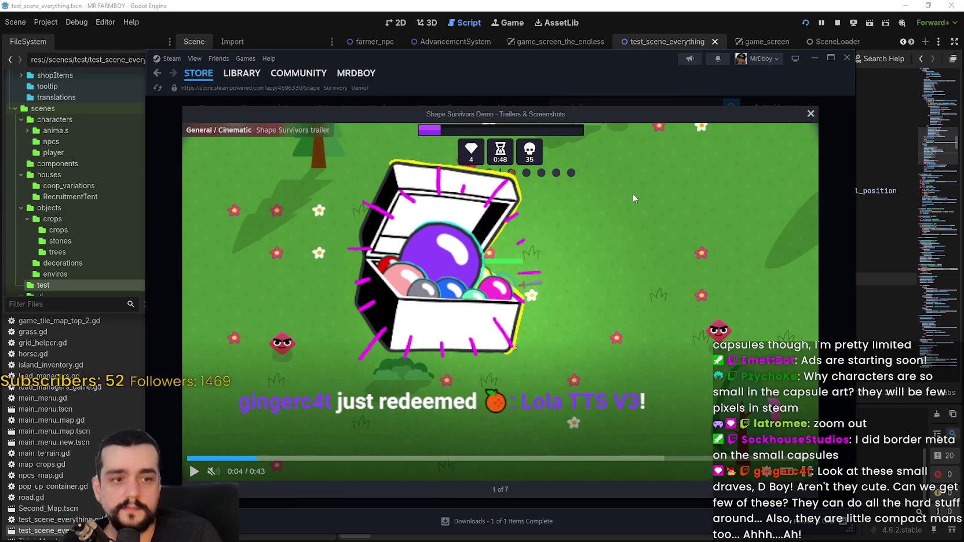
{"action": "mouse_move", "coordinate": [741, 299]}
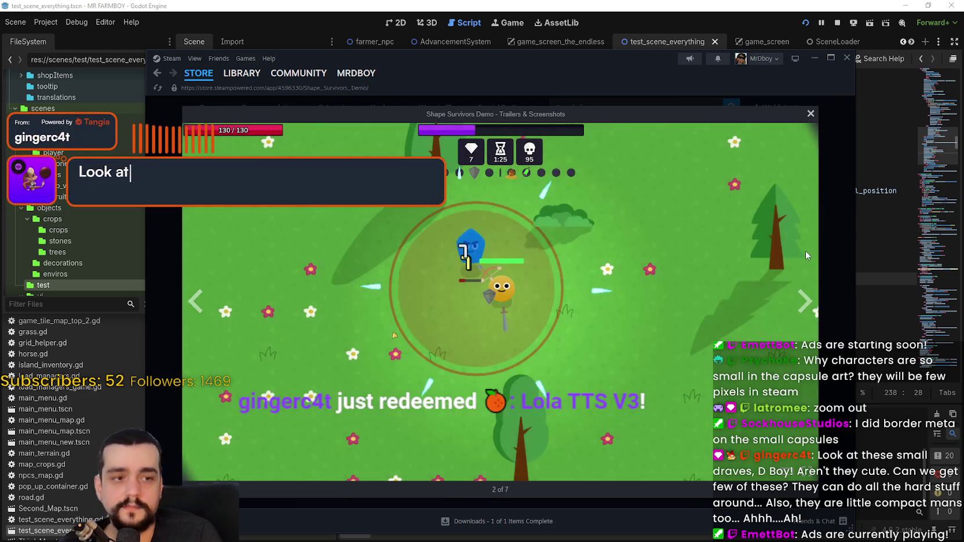
{"action": "left_click", "coordinate": [832, 218]}
Step: Open the Steam store front page and scroll its sections, returning to Featured & Recommended
{"action": "mouse_move", "coordinate": [163, 70]}
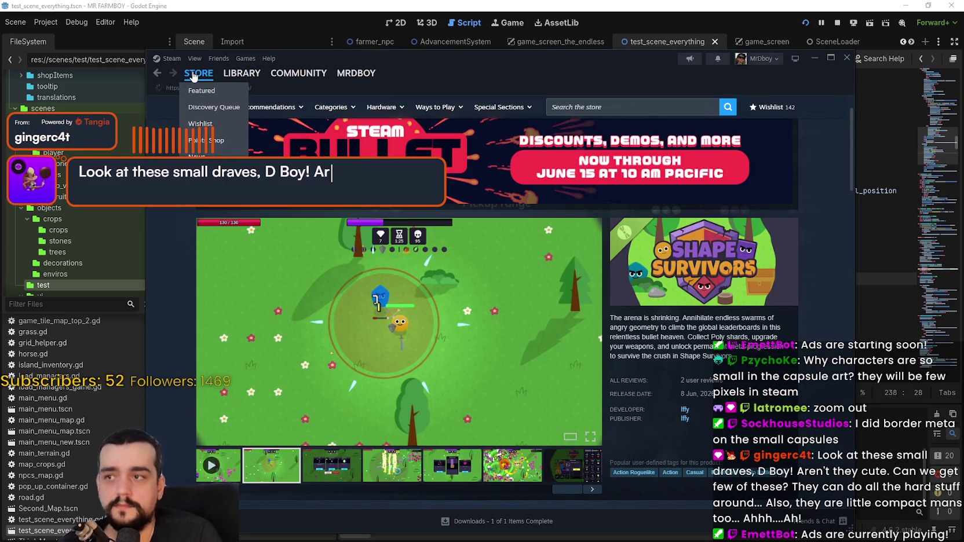
{"action": "left_click", "coordinate": [157, 73]}
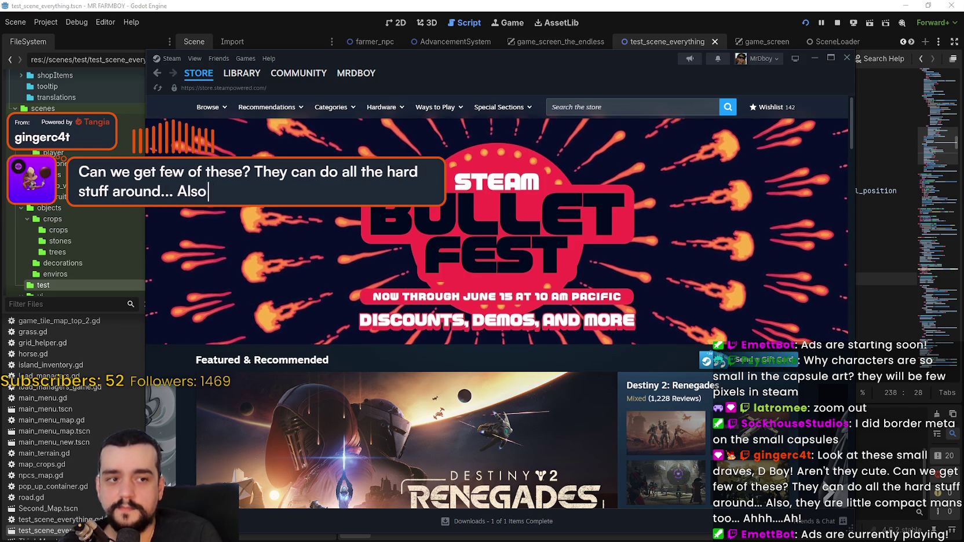
{"action": "scroll", "coordinate": [399, 324], "scroll_direction": "down", "scroll_amount": 3}
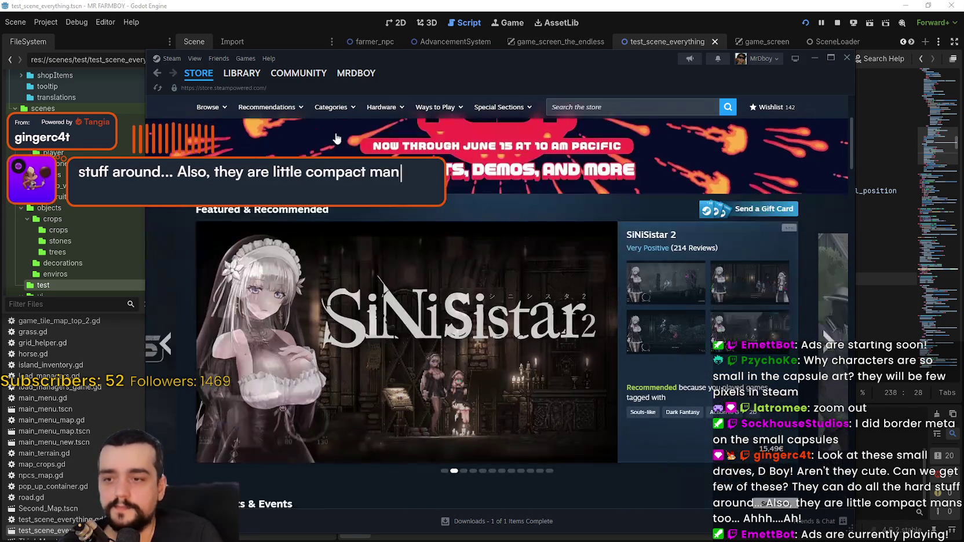
{"action": "scroll", "coordinate": [392, 291], "scroll_direction": "down", "scroll_amount": 1}
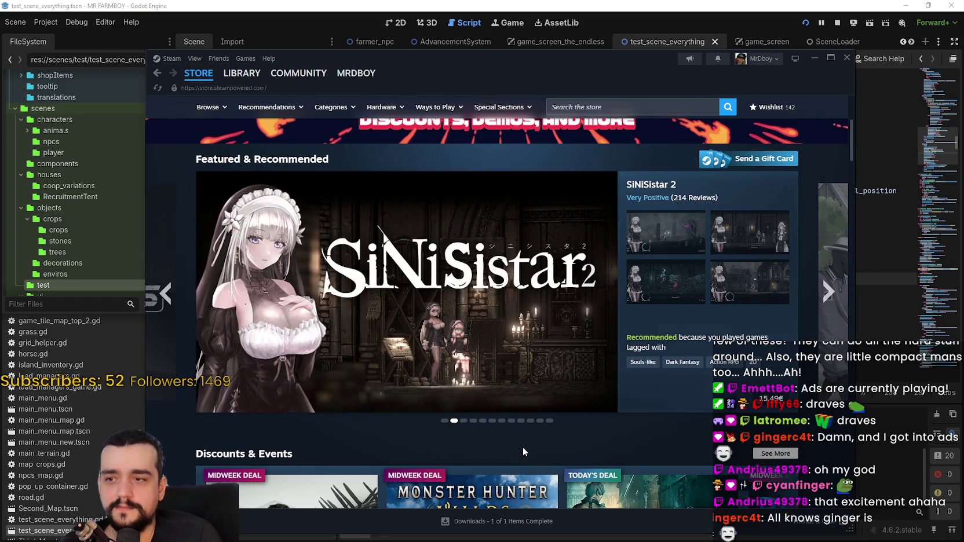
{"action": "scroll", "coordinate": [520, 438], "scroll_direction": "down", "scroll_amount": 5}
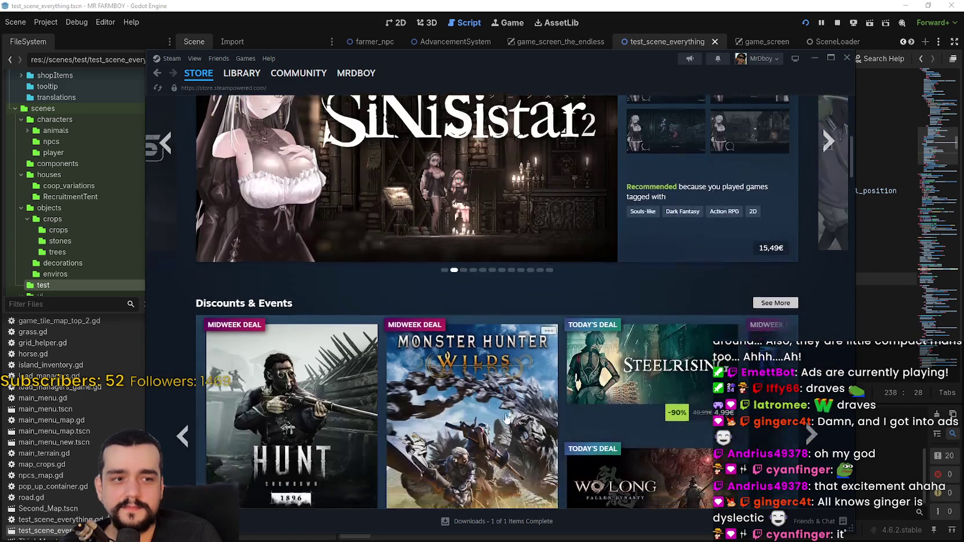
{"action": "scroll", "coordinate": [453, 346], "scroll_direction": "down", "scroll_amount": 9}
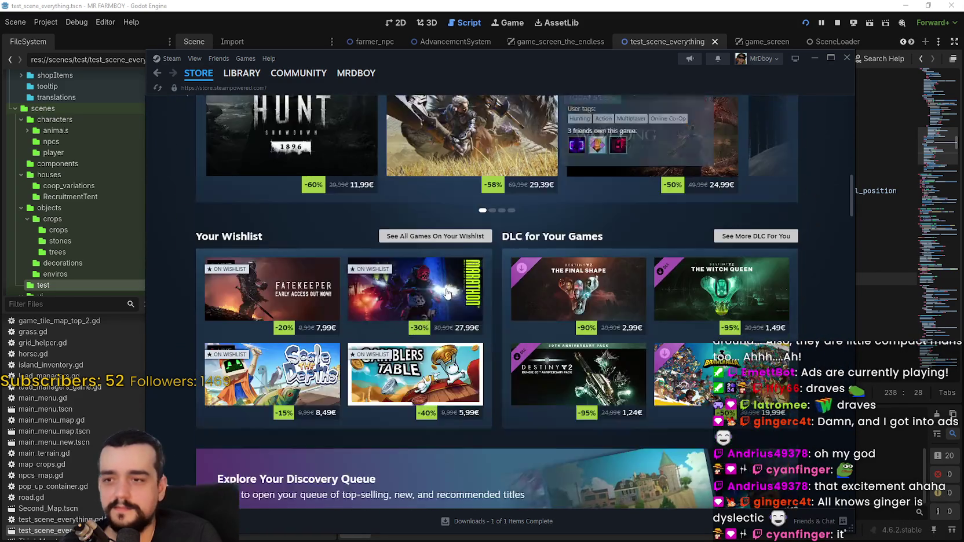
{"action": "scroll", "coordinate": [439, 278], "scroll_direction": "down", "scroll_amount": 4}
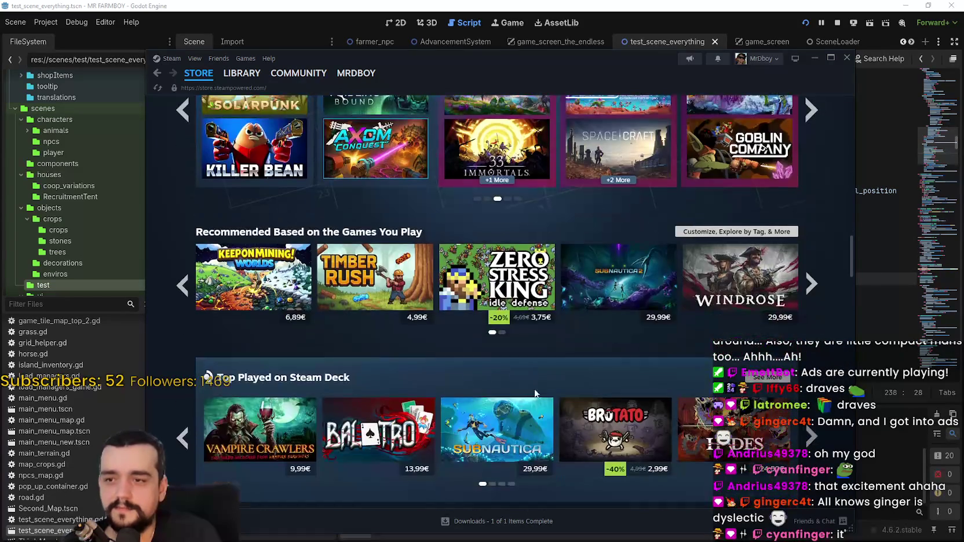
{"action": "scroll", "coordinate": [534, 391], "scroll_direction": "up", "scroll_amount": 2}
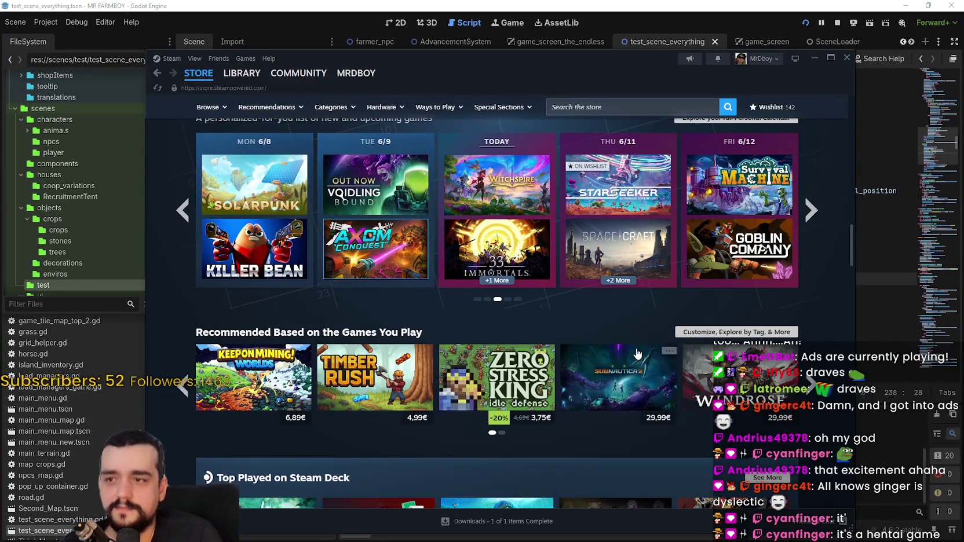
{"action": "scroll", "coordinate": [623, 348], "scroll_direction": "down", "scroll_amount": 1}
{"action": "scroll", "coordinate": [623, 340], "scroll_direction": "up", "scroll_amount": 1}
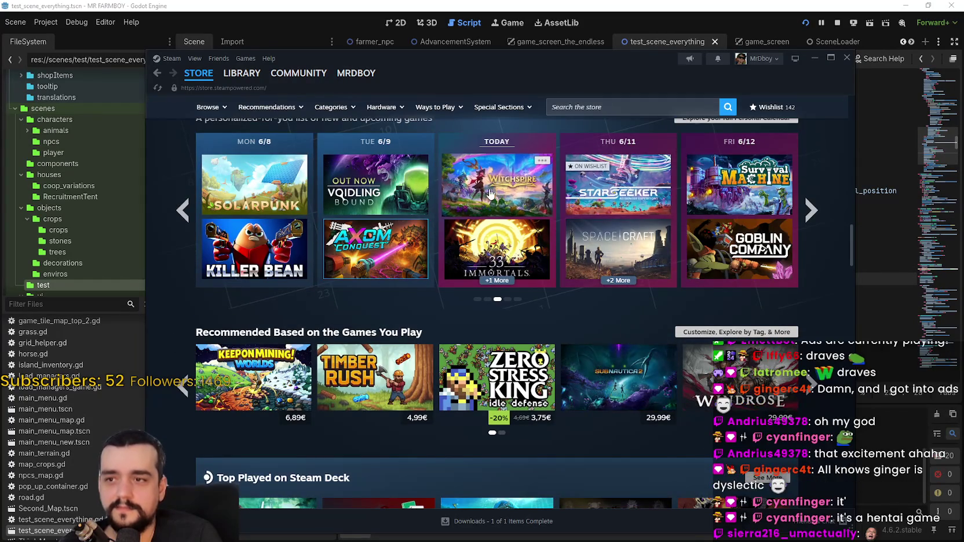
{"action": "scroll", "coordinate": [489, 209], "scroll_direction": "down", "scroll_amount": 15}
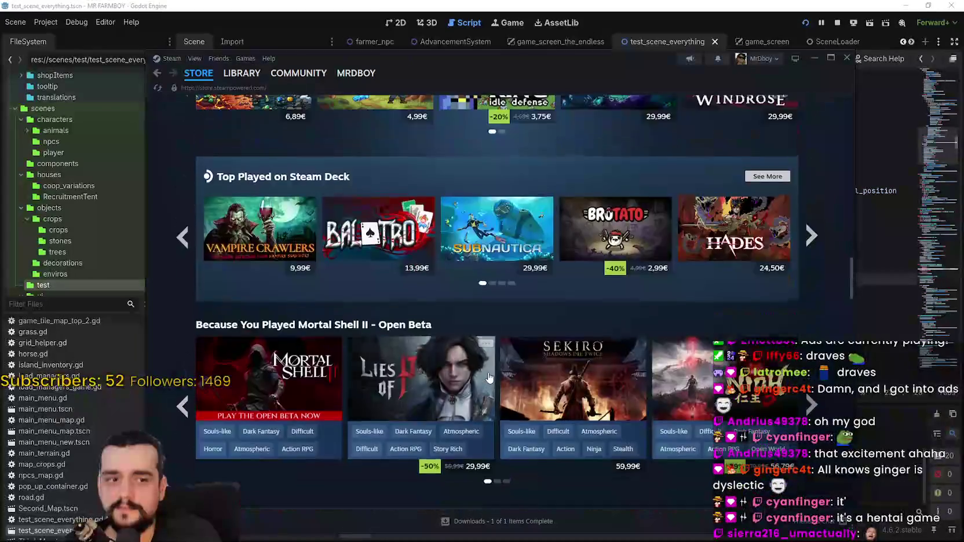
{"action": "scroll", "coordinate": [518, 364], "scroll_direction": "down", "scroll_amount": 2}
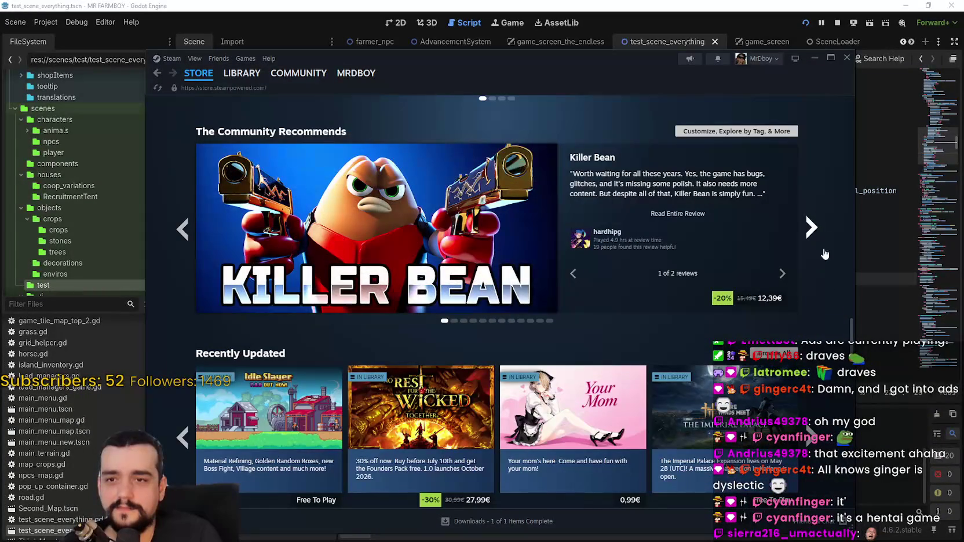
{"action": "mouse_move", "coordinate": [849, 329]}
{"action": "left_mouse_down"}
{"action": "mouse_move", "coordinate": [849, 348]}
{"action": "mouse_move", "coordinate": [842, 253]}
{"action": "mouse_move", "coordinate": [852, 109]}
{"action": "mouse_move", "coordinate": [855, 130]}
{"action": "left_mouse_up"}
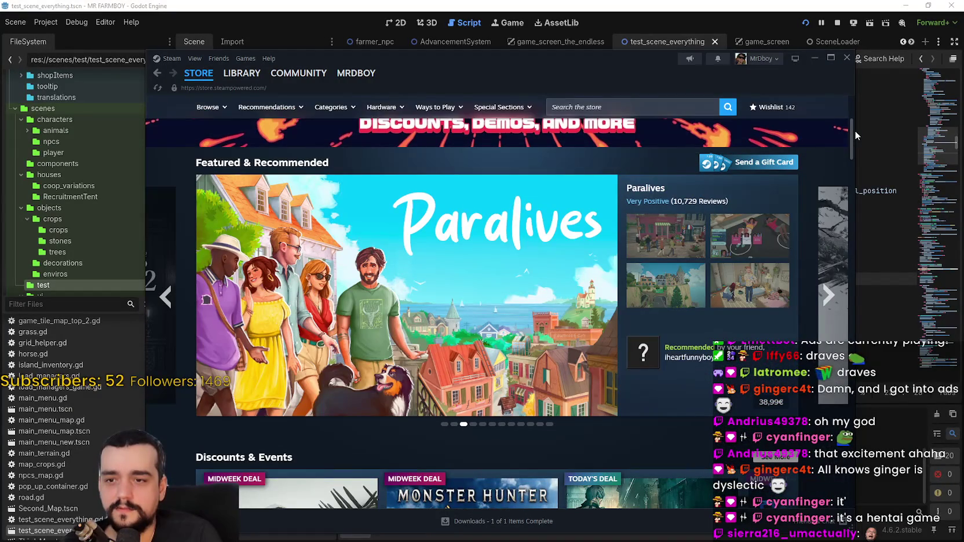
Step: Show the previous featured game in the carousel and browse the store front page
{"action": "left_click", "coordinate": [166, 297]}
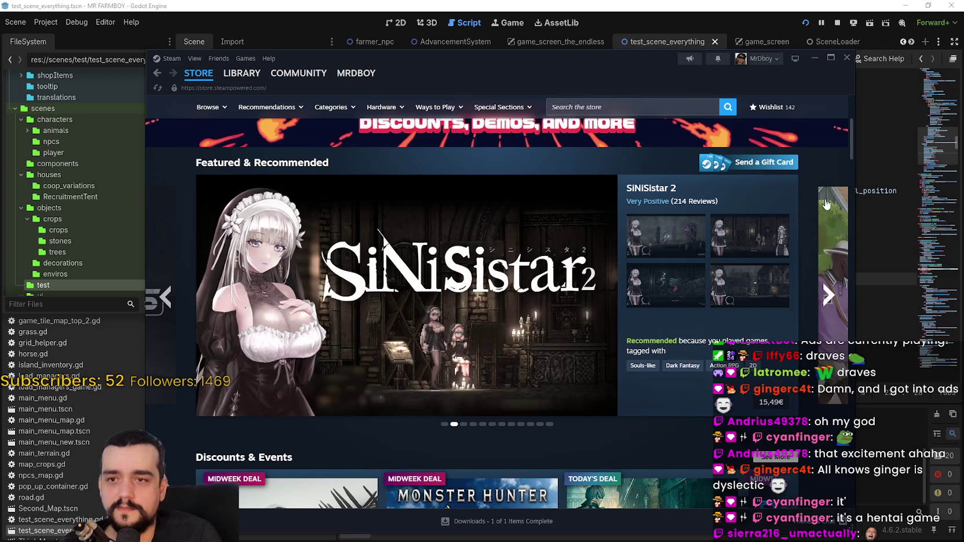
{"action": "left_click_drag", "start_coordinate": [851, 135], "coordinate": [846, 252]}
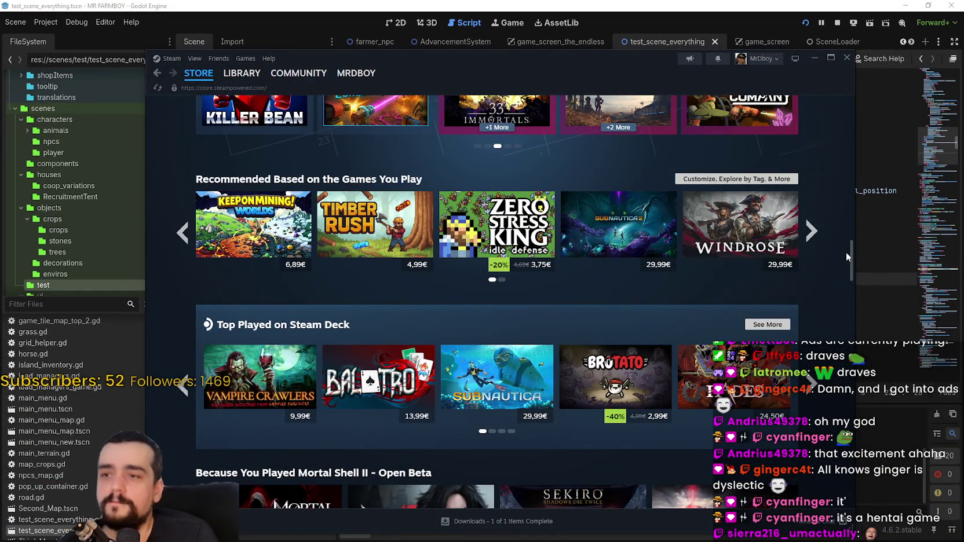
{"action": "scroll", "coordinate": [409, 291], "scroll_direction": "up", "scroll_amount": 1}
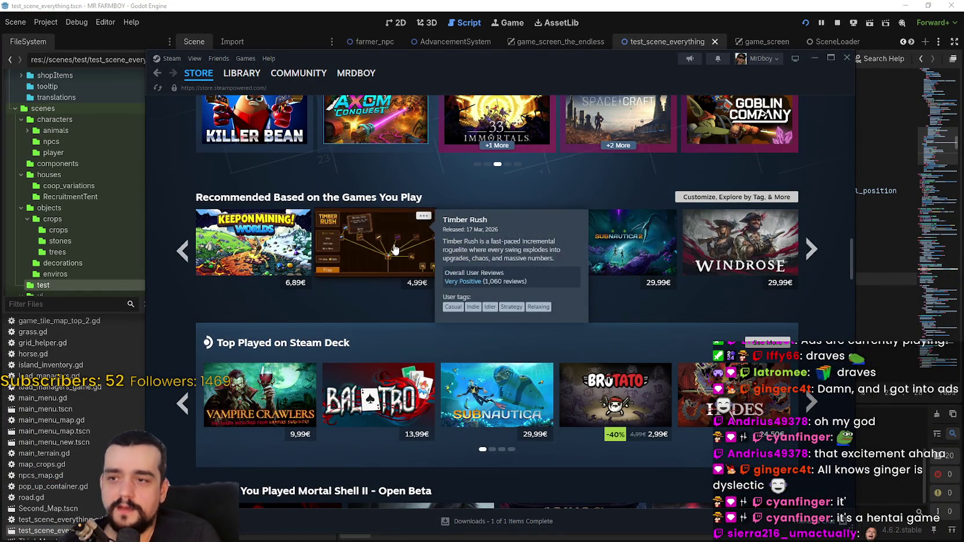
{"action": "scroll", "coordinate": [365, 298], "scroll_direction": "down", "scroll_amount": 2}
{"action": "scroll", "coordinate": [365, 293], "scroll_direction": "down", "scroll_amount": 12}
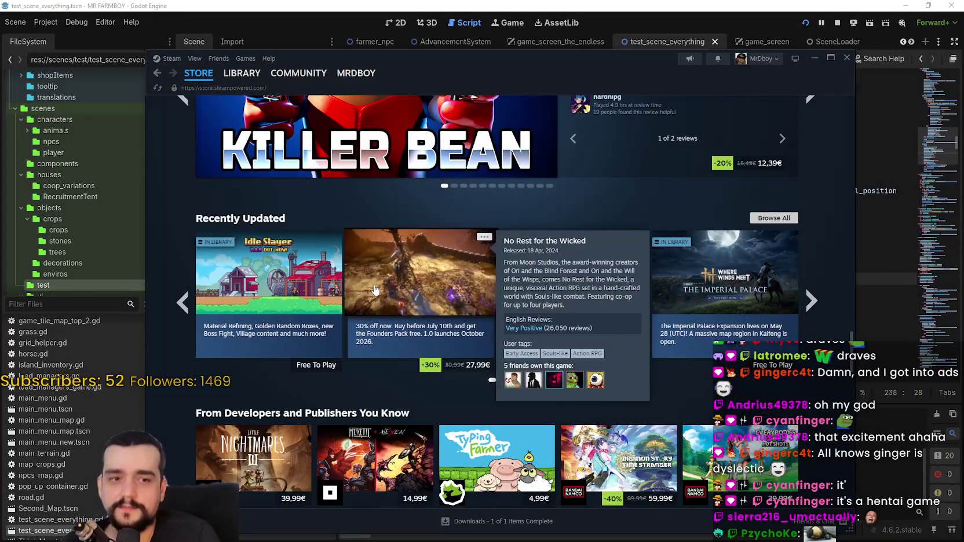
{"action": "scroll", "coordinate": [637, 278], "scroll_direction": "down", "scroll_amount": 10}
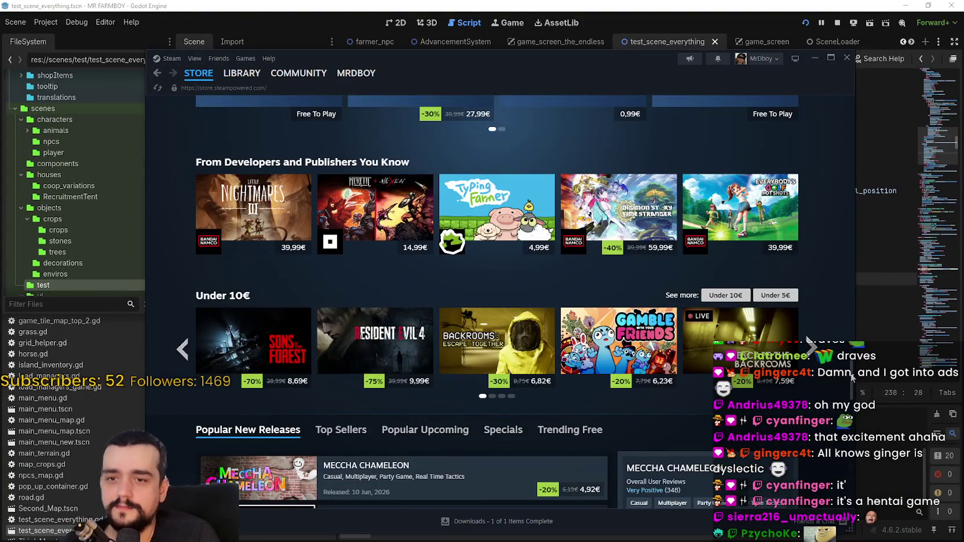
{"action": "scroll", "coordinate": [851, 378], "scroll_direction": "down", "scroll_amount": 10}
{"action": "scroll", "coordinate": [852, 421], "scroll_direction": "down", "scroll_amount": 6}
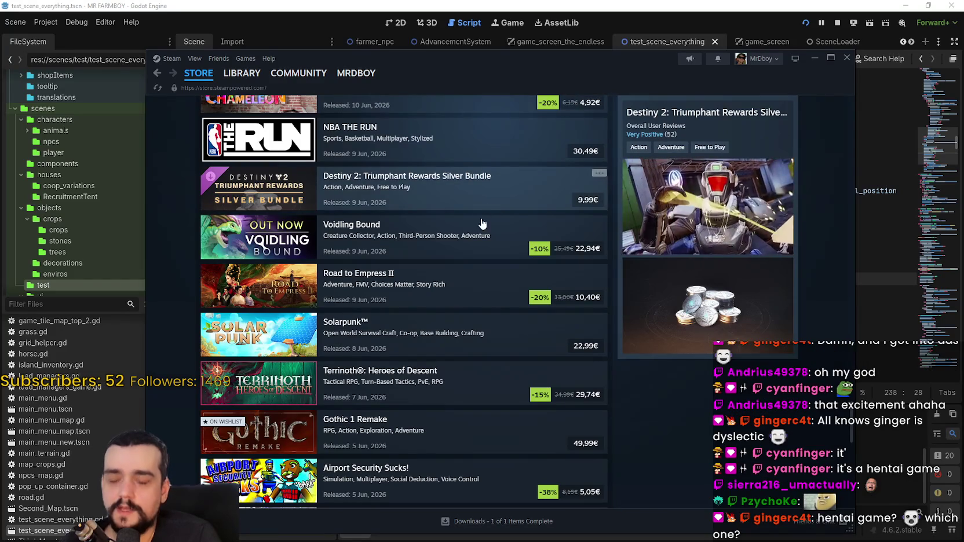
{"action": "scroll", "coordinate": [490, 220], "scroll_direction": "up", "scroll_amount": 5}
{"action": "scroll", "coordinate": [489, 228], "scroll_direction": "up", "scroll_amount": 20}
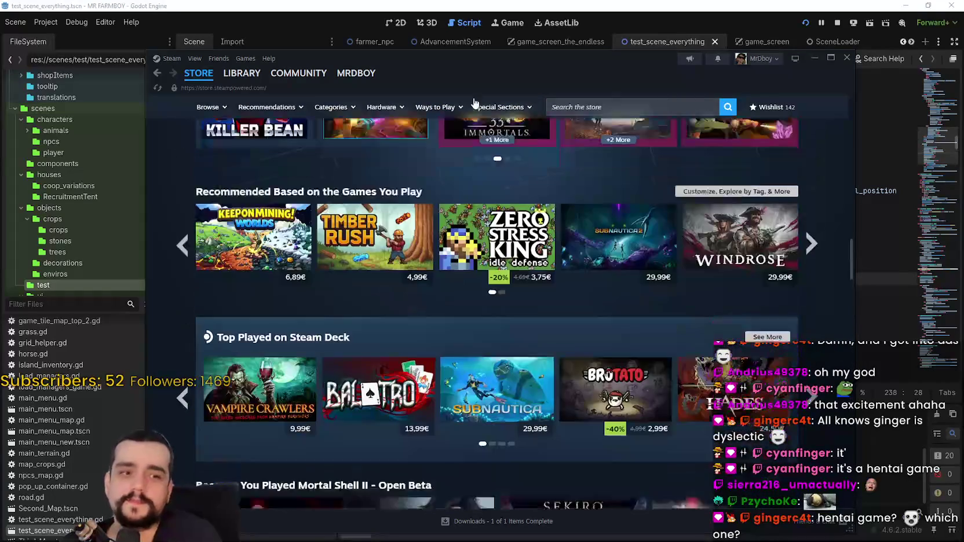
Step: Search the Steam store for 'Destiny' and open the Destiny 2 store page
{"action": "left_click", "coordinate": [666, 108]}
{"action": "type", "text": "Des"}
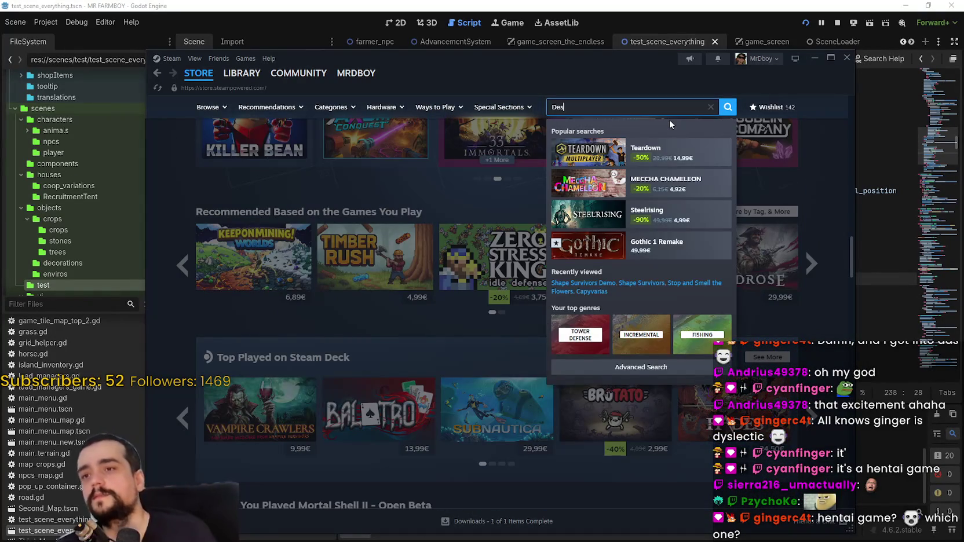
{"action": "type", "text": "tiny"}
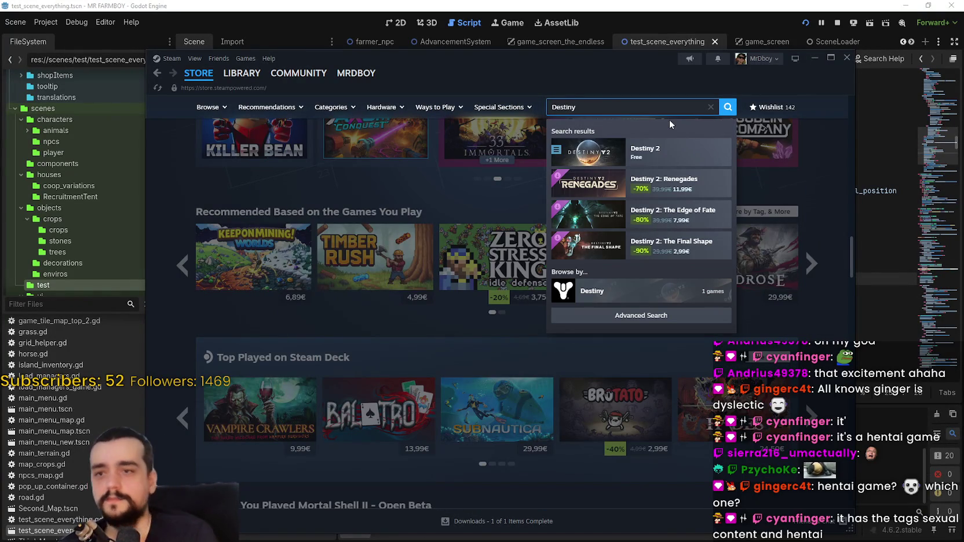
{"action": "key", "text": "Return"}
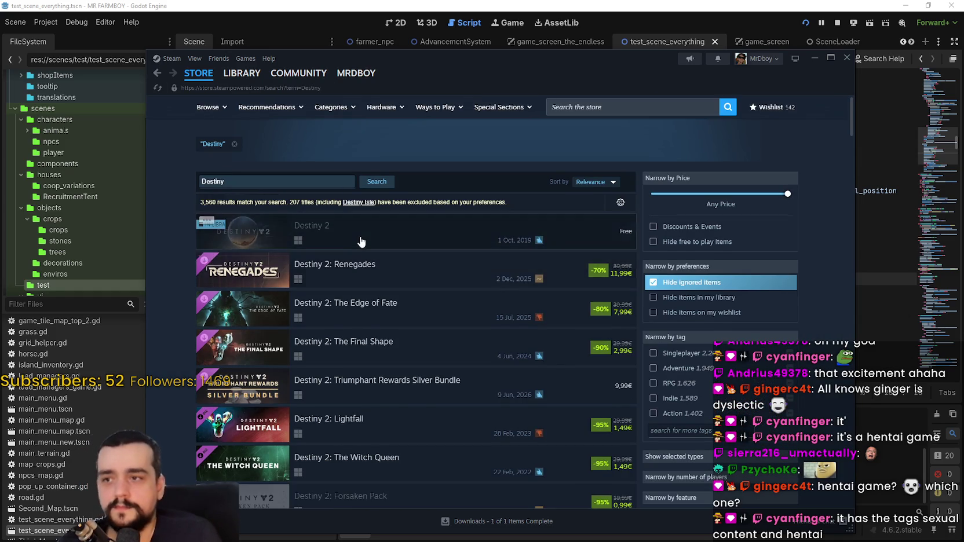
{"action": "left_click", "coordinate": [444, 244]}
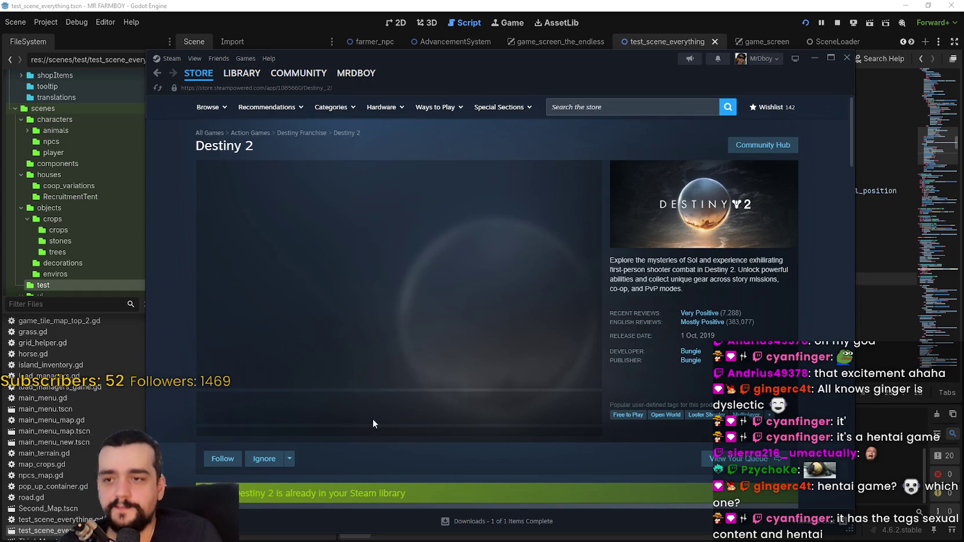
Step: Scroll the Destiny 2 store page and select, then clear, the bundle description text
{"action": "scroll", "coordinate": [494, 415], "scroll_direction": "down", "scroll_amount": 10}
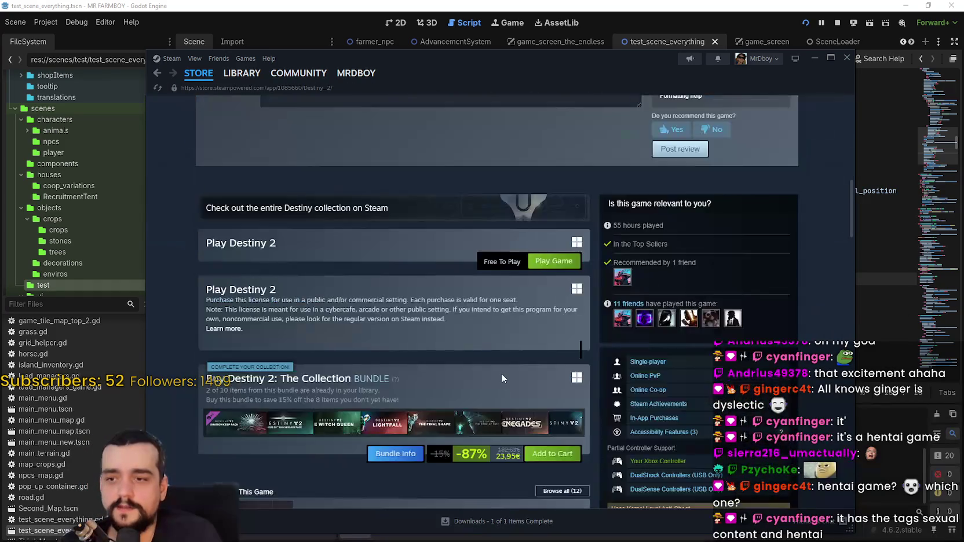
{"action": "scroll", "coordinate": [501, 378], "scroll_direction": "down", "scroll_amount": 3}
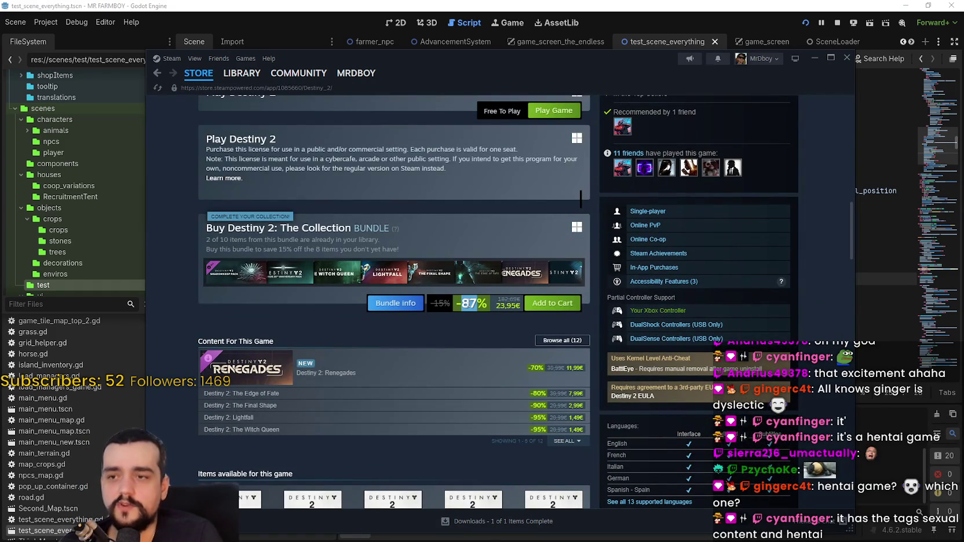
{"action": "left_click_drag", "start_coordinate": [191, 222], "coordinate": [504, 276]}
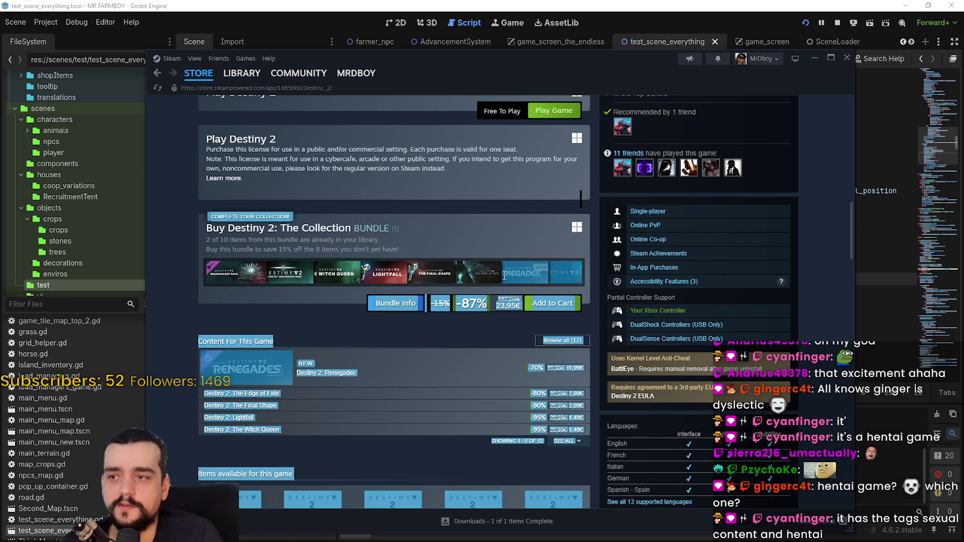
{"action": "mouse_move", "coordinate": [507, 308]}
{"action": "left_mouse_down"}
{"action": "mouse_move", "coordinate": [519, 311]}
{"action": "mouse_move", "coordinate": [241, 257]}
{"action": "mouse_move", "coordinate": [206, 230]}
{"action": "left_mouse_up"}
{"action": "left_click", "coordinate": [319, 308]}
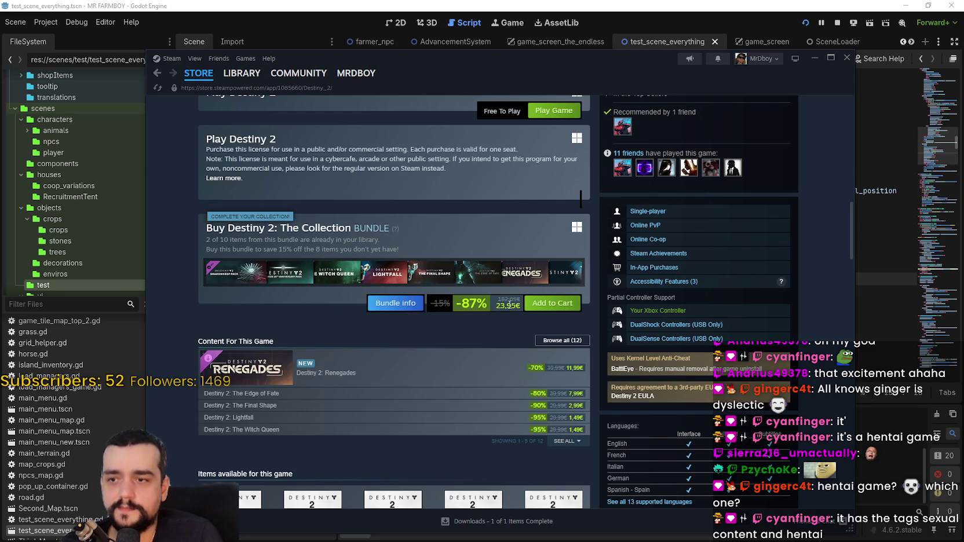
{"action": "scroll", "coordinate": [481, 304], "scroll_direction": "up", "scroll_amount": 5}
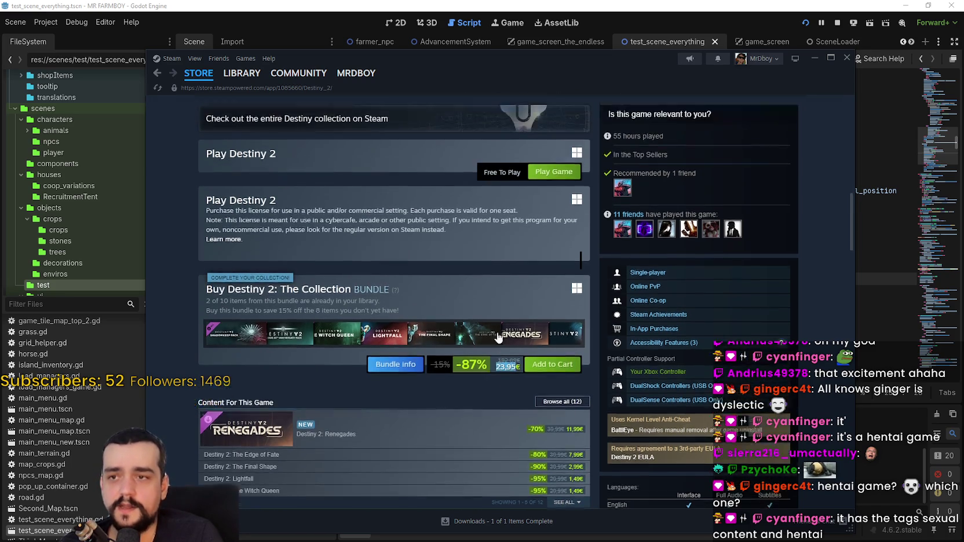
{"action": "scroll", "coordinate": [307, 319], "scroll_direction": "down", "scroll_amount": 4}
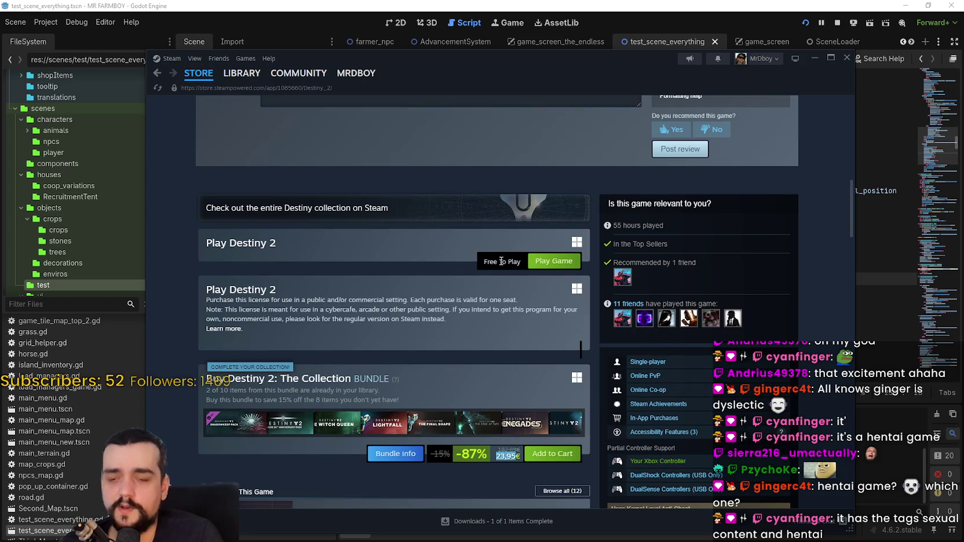
{"action": "scroll", "coordinate": [455, 266], "scroll_direction": "down", "scroll_amount": 5}
{"action": "scroll", "coordinate": [452, 270], "scroll_direction": "up", "scroll_amount": 9}
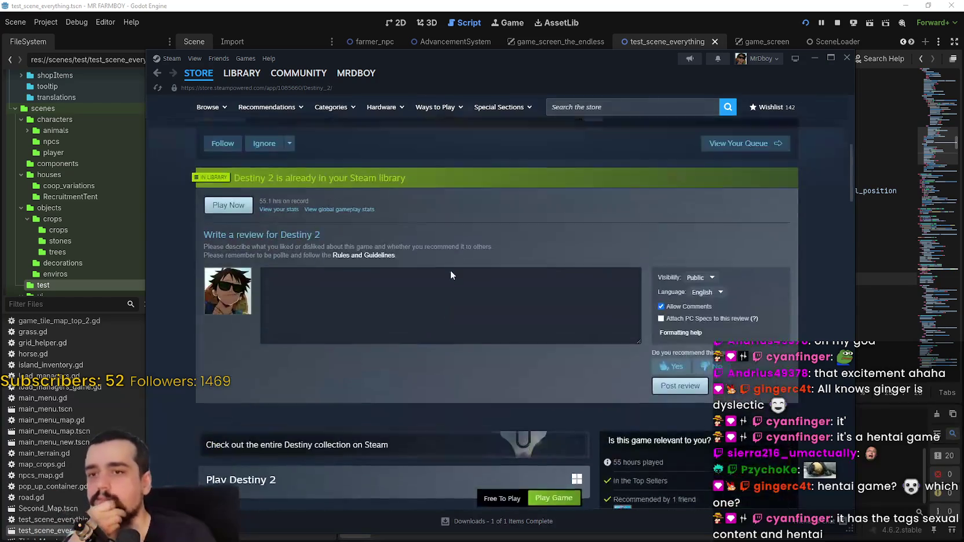
{"action": "scroll", "coordinate": [450, 270], "scroll_direction": "up", "scroll_amount": 5}
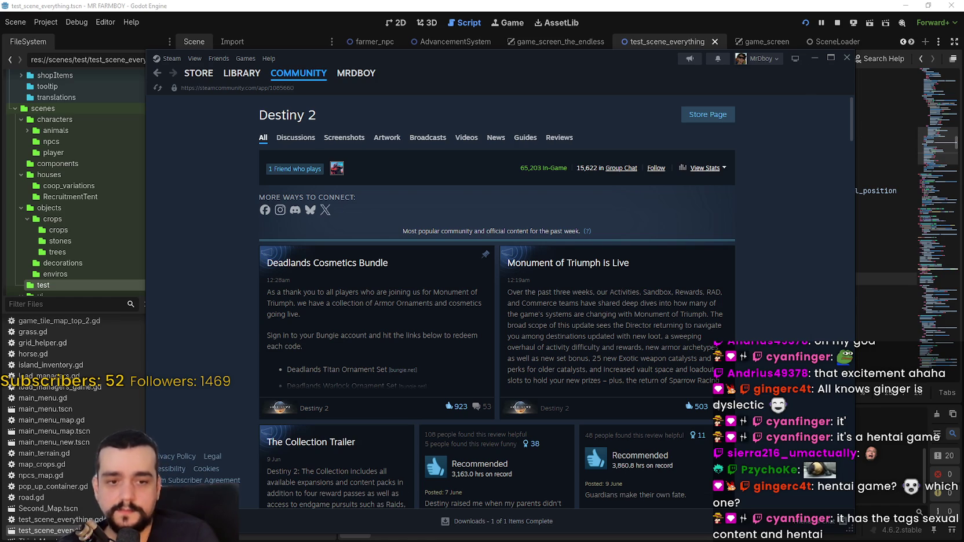
Step: In the SteamDB browser, open Destiny 2's charts and select its 167,867 24-hour peak
{"action": "key", "text": "alt+Tab"}
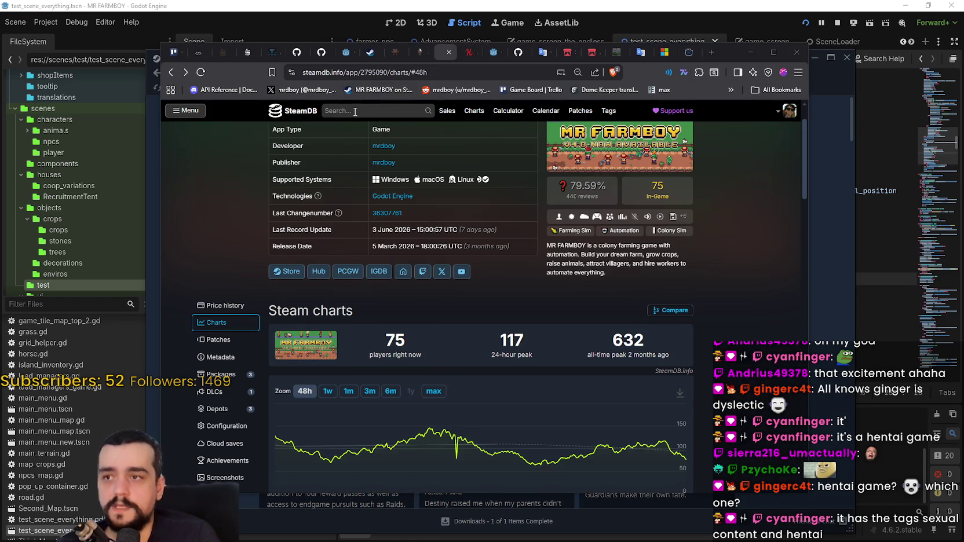
{"action": "left_click", "coordinate": [355, 110]}
{"action": "left_click", "coordinate": [371, 147]}
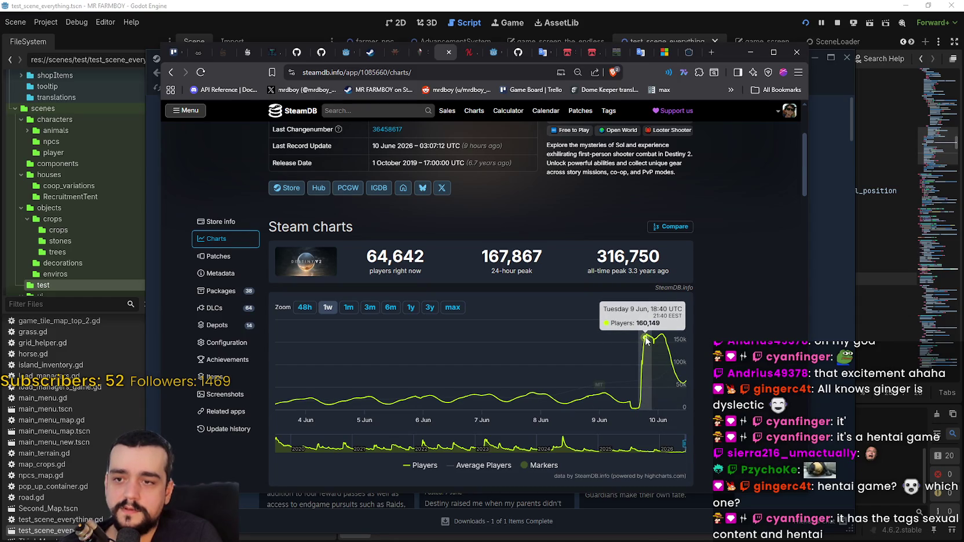
{"action": "double_click", "coordinate": [489, 255]}
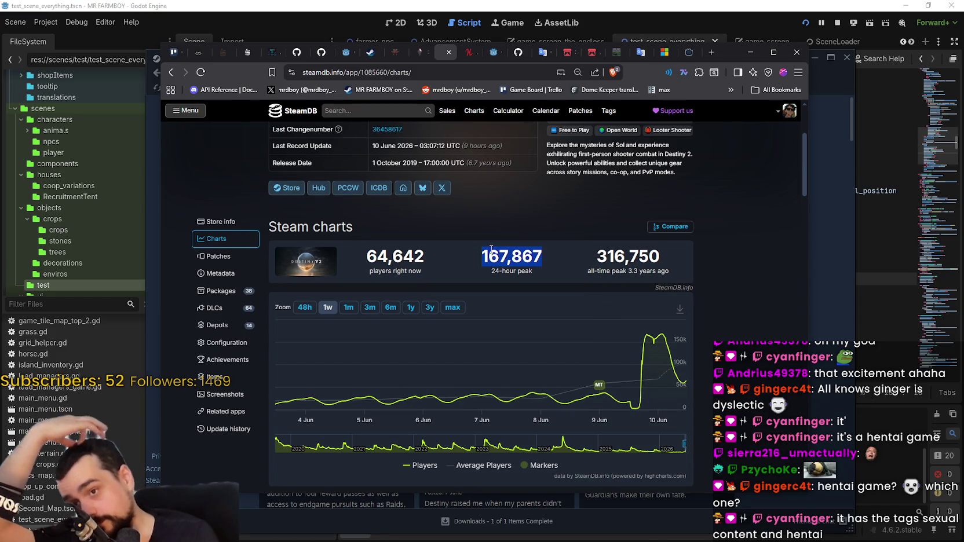
{"action": "scroll", "coordinate": [519, 295], "scroll_direction": "up", "scroll_amount": 1}
{"action": "scroll", "coordinate": [518, 295], "scroll_direction": "up", "scroll_amount": 3}
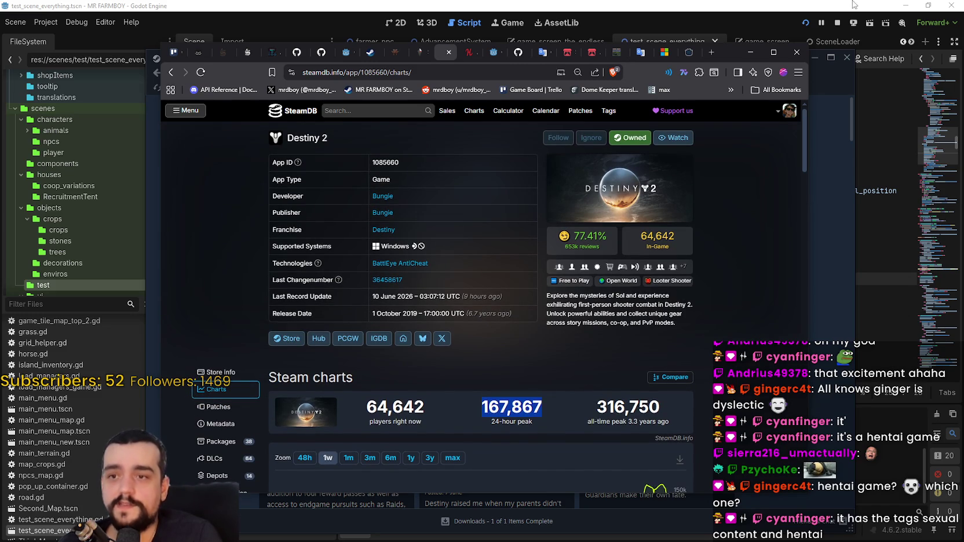
{"action": "left_click_drag", "start_coordinate": [741, 43], "coordinate": [757, 39]}
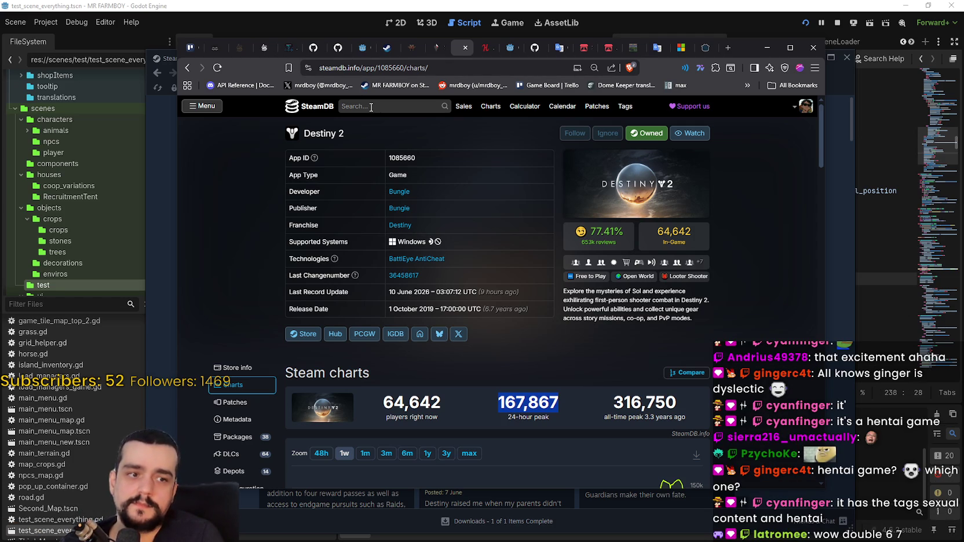
Step: Search SteamDB for 'marat' instead of 'mr farmboy' and open the Marathon charts page
{"action": "left_click", "coordinate": [370, 106]}
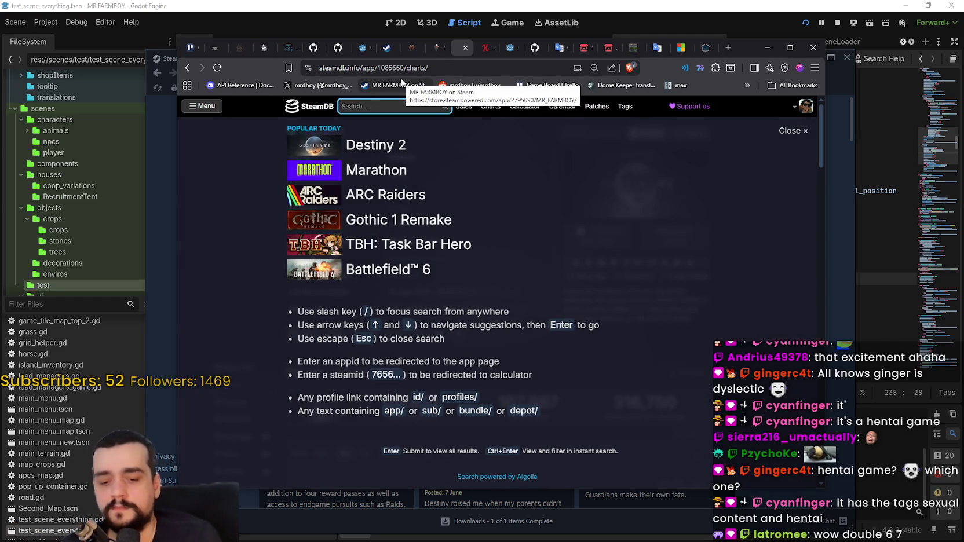
{"action": "type", "text": "mr farmboy"}
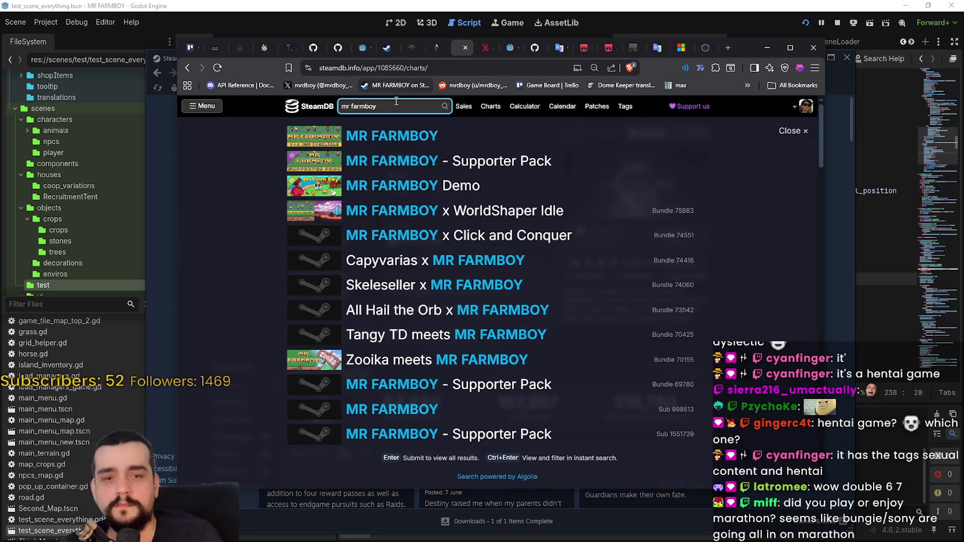
{"action": "key", "text": "ctrl+a"}
{"action": "type", "text": "mar"}
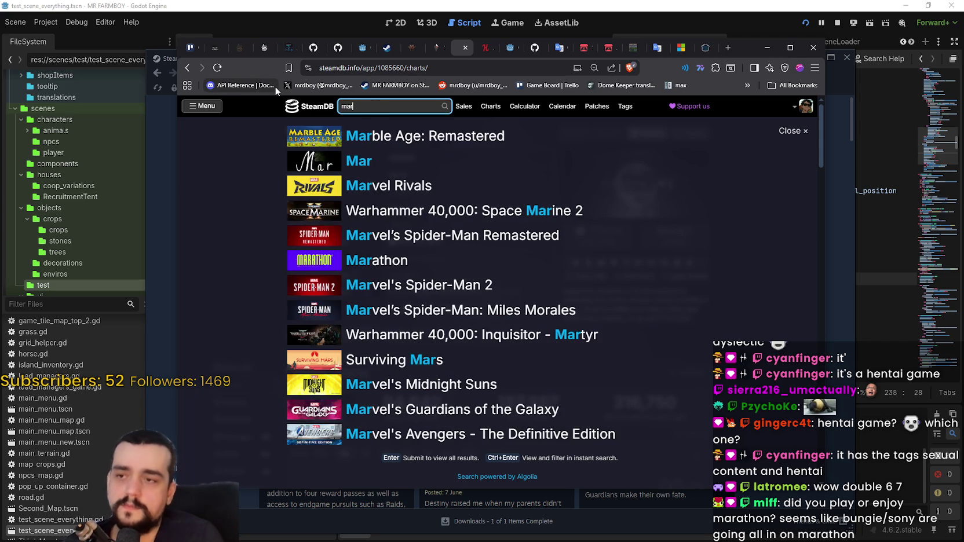
{"action": "type", "text": "athon"}
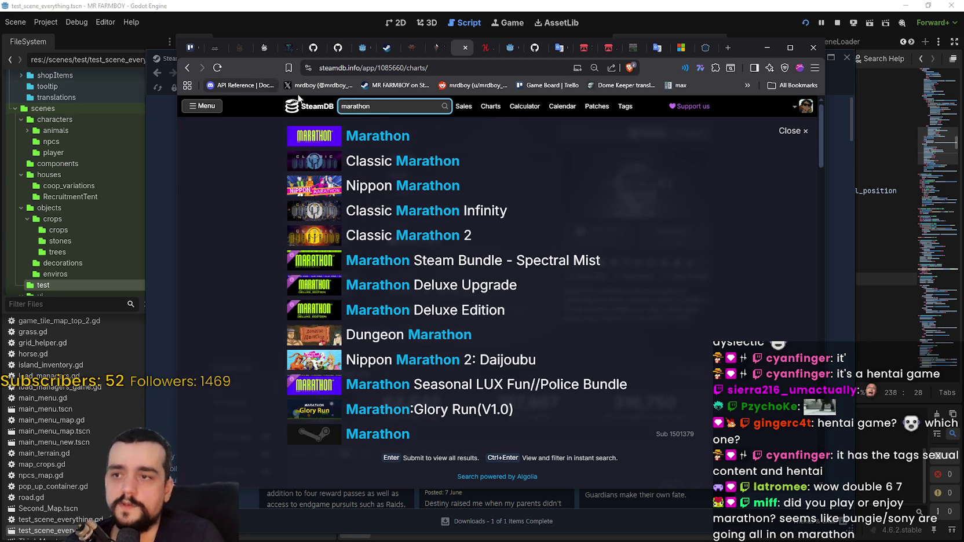
{"action": "key", "text": "Down"}
{"action": "key", "text": "Return"}
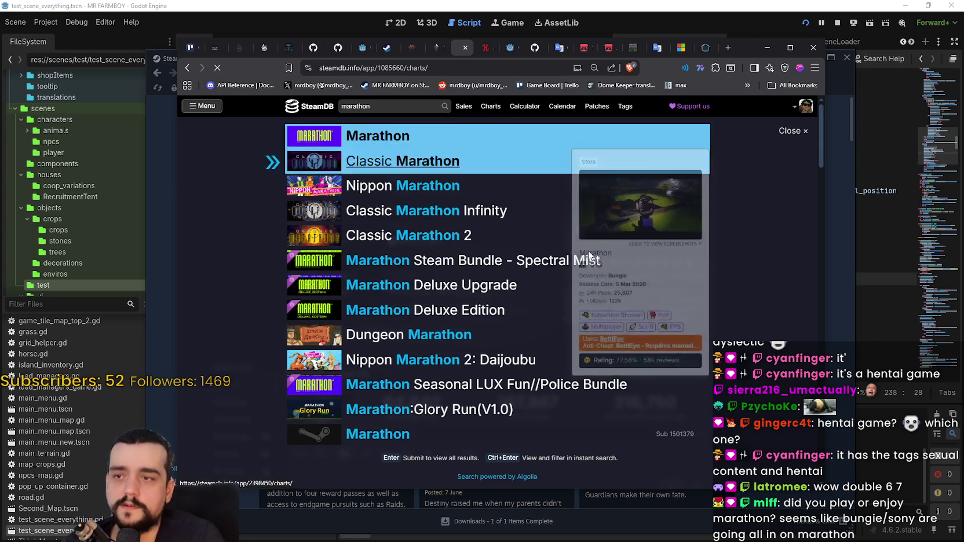
Step: Switch the Marathon player chart to 48 hours and bring up the Popular Today search list
{"action": "scroll", "coordinate": [751, 396], "scroll_direction": "down", "scroll_amount": 3}
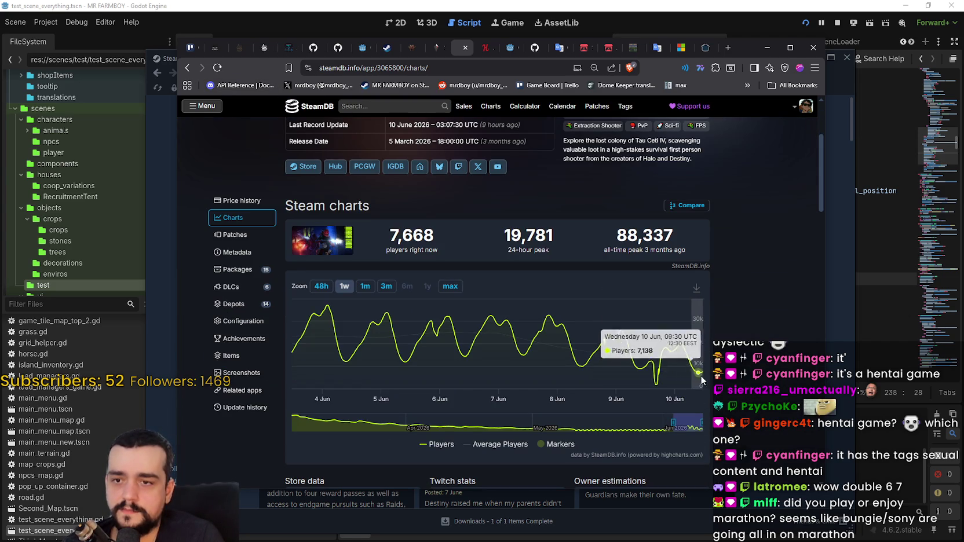
{"action": "left_click", "coordinate": [321, 286]}
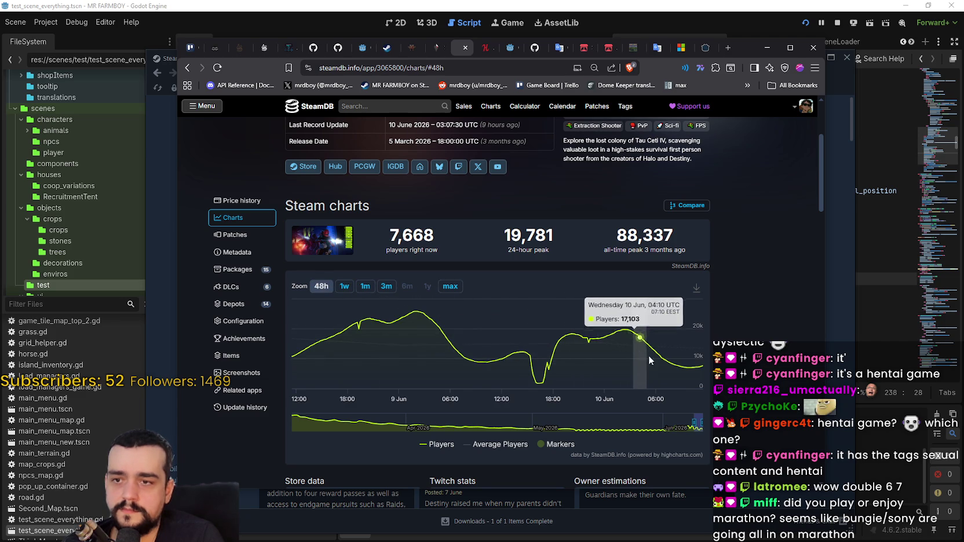
{"action": "scroll", "coordinate": [579, 359], "scroll_direction": "up", "scroll_amount": 3}
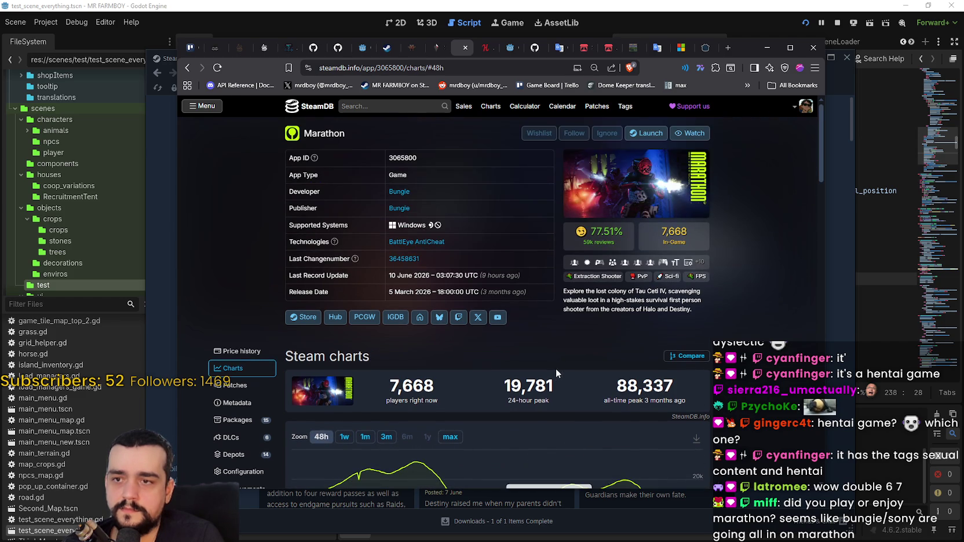
{"action": "left_click", "coordinate": [429, 106]}
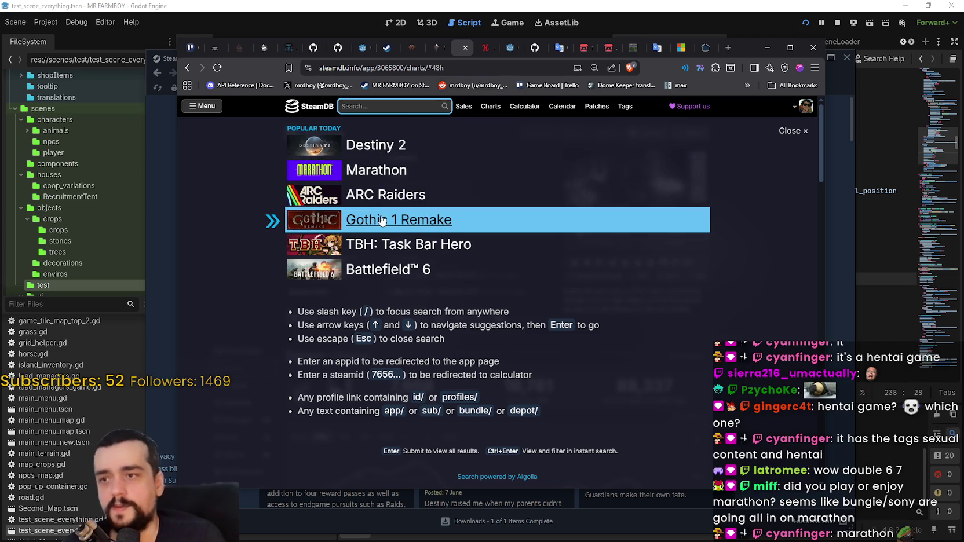
Step: Open the Gothic 1 Remake charts page and show its last 48 hours of players
{"action": "left_click", "coordinate": [510, 220]}
{"action": "scroll", "coordinate": [575, 338], "scroll_direction": "down", "scroll_amount": 3}
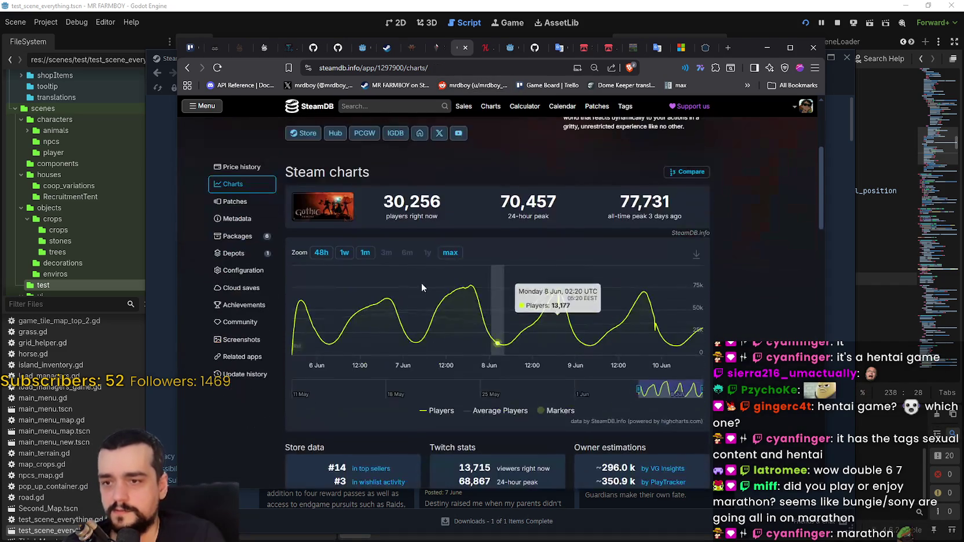
{"action": "scroll", "coordinate": [525, 363], "scroll_direction": "up", "scroll_amount": 5}
{"action": "scroll", "coordinate": [648, 386], "scroll_direction": "down", "scroll_amount": 3}
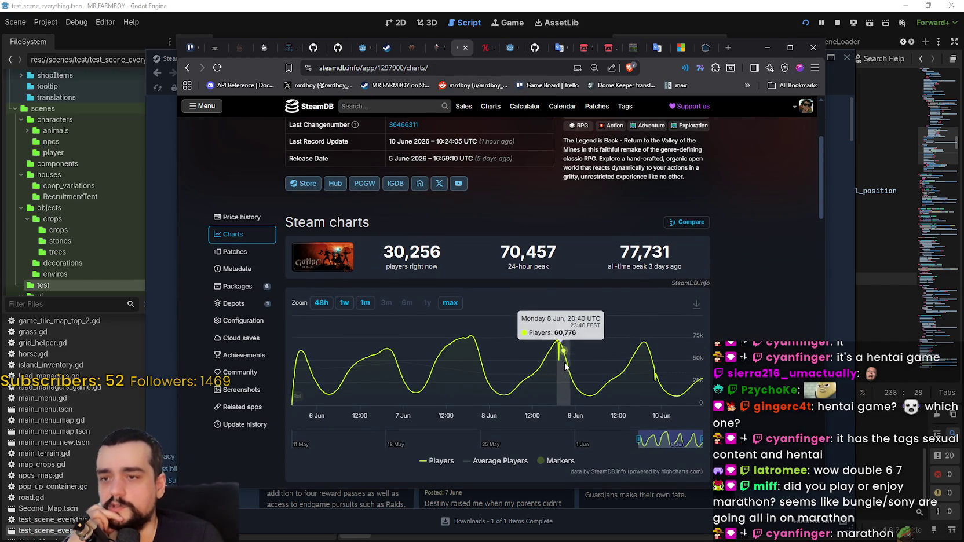
{"action": "left_click", "coordinate": [320, 302]}
{"action": "scroll", "coordinate": [420, 272], "scroll_direction": "up", "scroll_amount": 3}
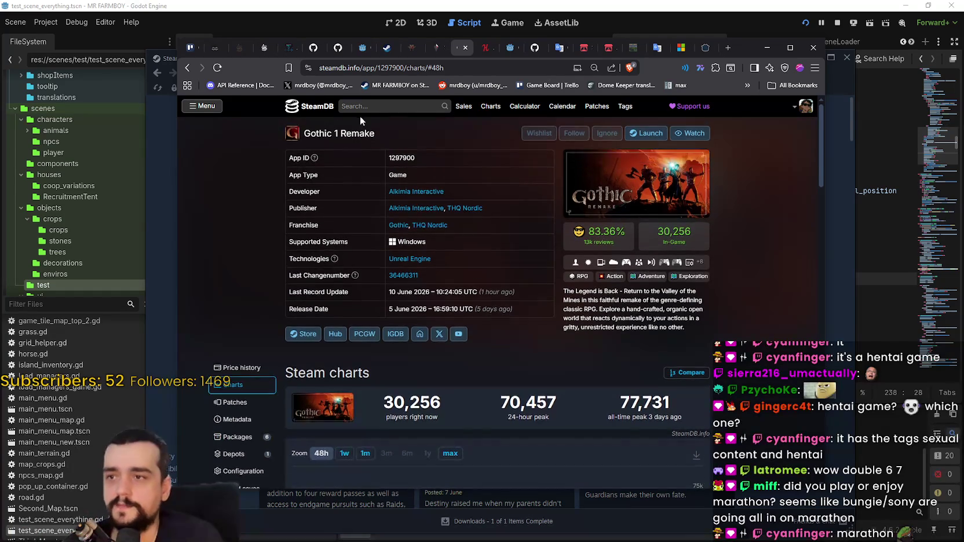
Step: Search 'rmboy', open the MR FARMBOY app page, then minimize the browser
{"action": "left_click", "coordinate": [391, 110]}
{"action": "type", "text": "rmboy"}
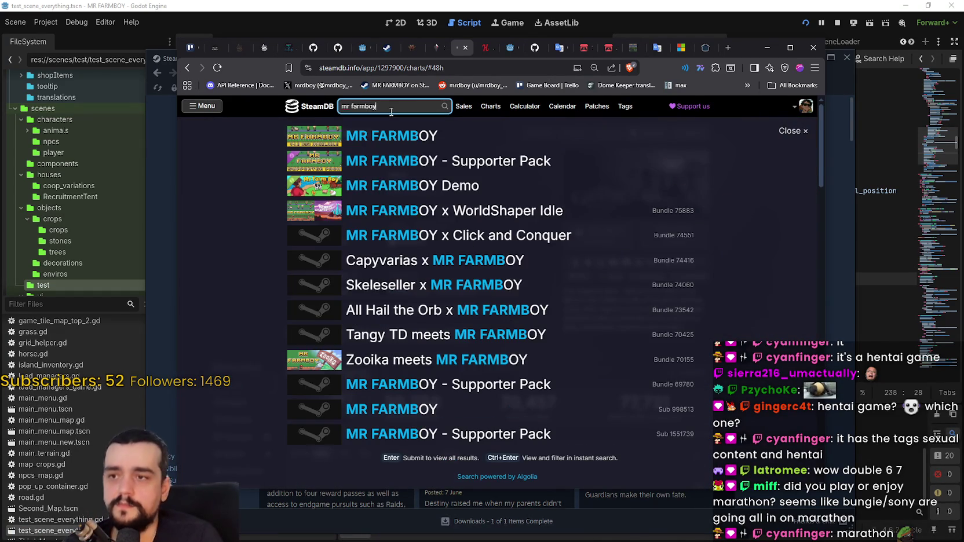
{"action": "left_click", "coordinate": [491, 143]}
{"action": "scroll", "coordinate": [536, 386], "scroll_direction": "down", "scroll_amount": 1}
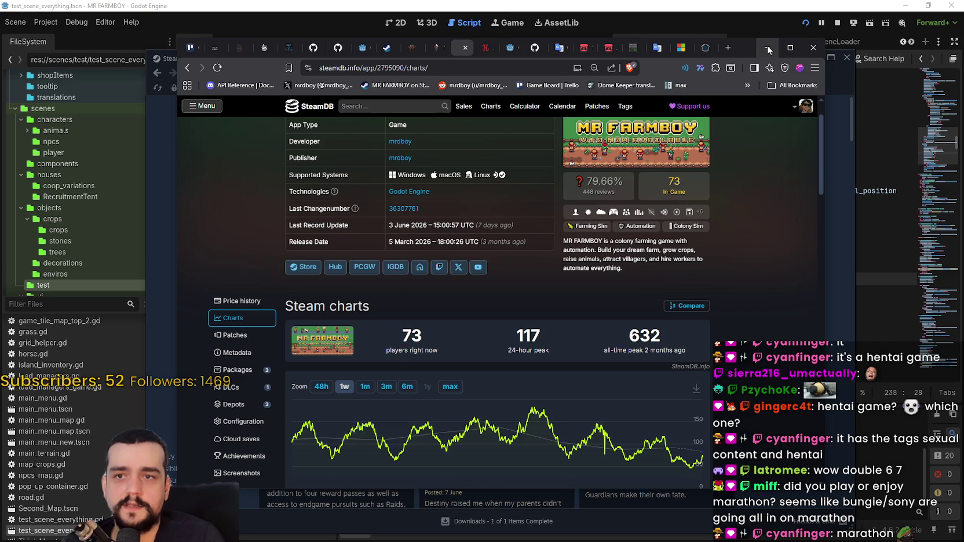
{"action": "left_click", "coordinate": [767, 47]}
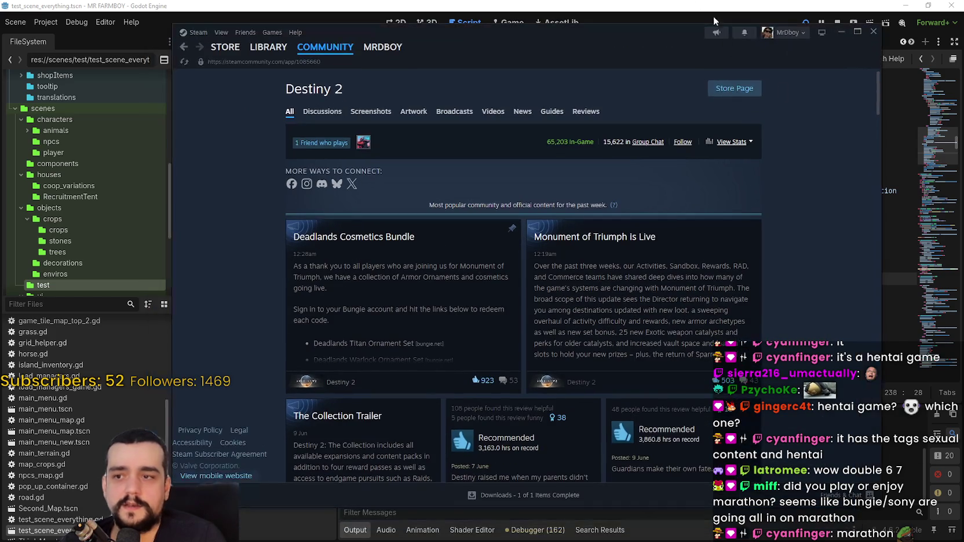
Step: Minimize Steam to bring back the Godot editor showing rancher_npc.gd
{"action": "left_click", "coordinate": [681, 4]}
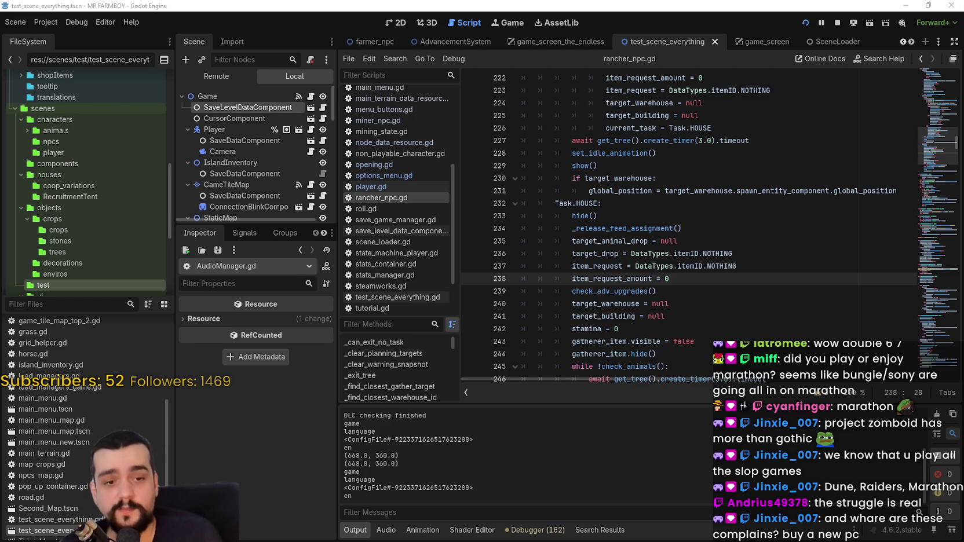
Step: Return to Steam, open Destiny 2's store page and look over the bundle price
{"action": "key", "text": "alt+Tab"}
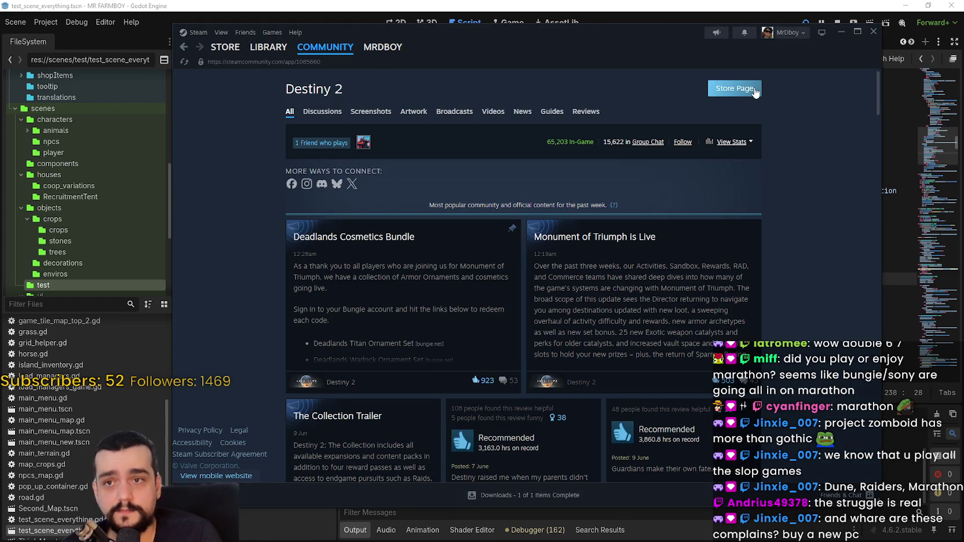
{"action": "left_click", "coordinate": [733, 88]}
{"action": "scroll", "coordinate": [406, 289], "scroll_direction": "down", "scroll_amount": 3}
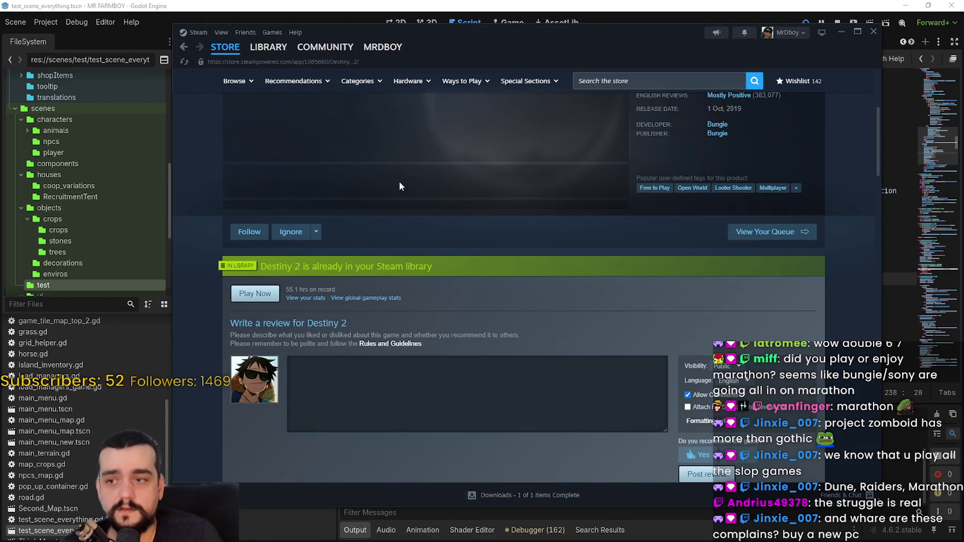
{"action": "scroll", "coordinate": [449, 261], "scroll_direction": "down", "scroll_amount": 7}
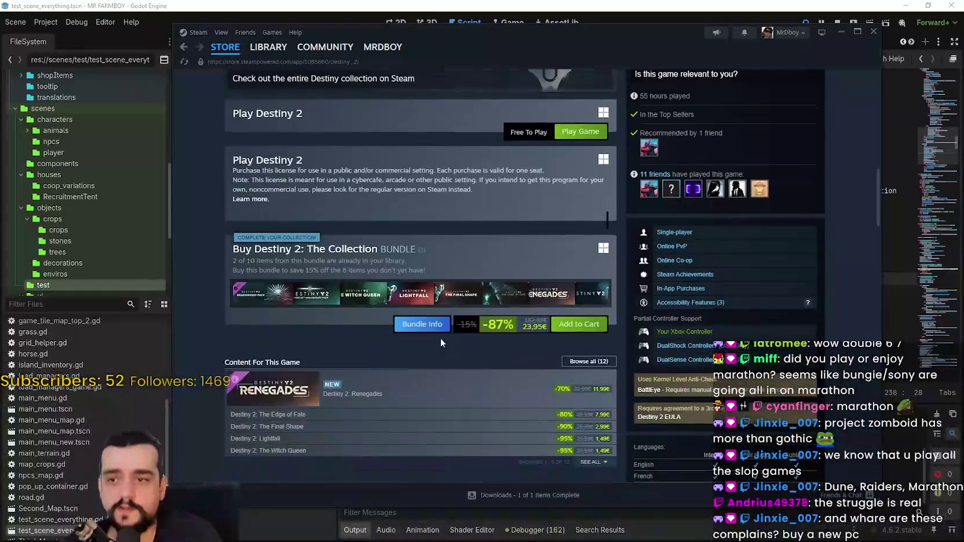
{"action": "scroll", "coordinate": [440, 340], "scroll_direction": "down", "scroll_amount": 3}
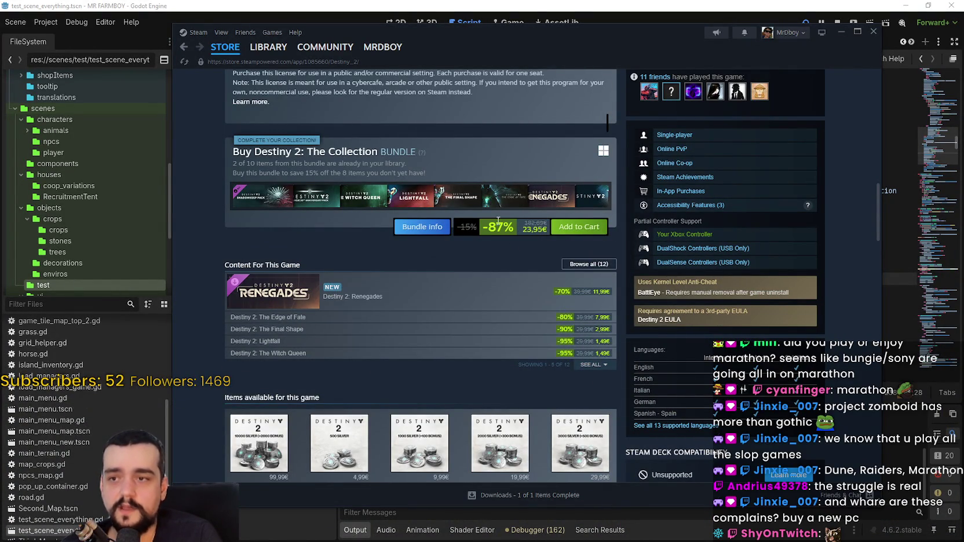
{"action": "left_click_drag", "start_coordinate": [498, 221], "coordinate": [546, 233]}
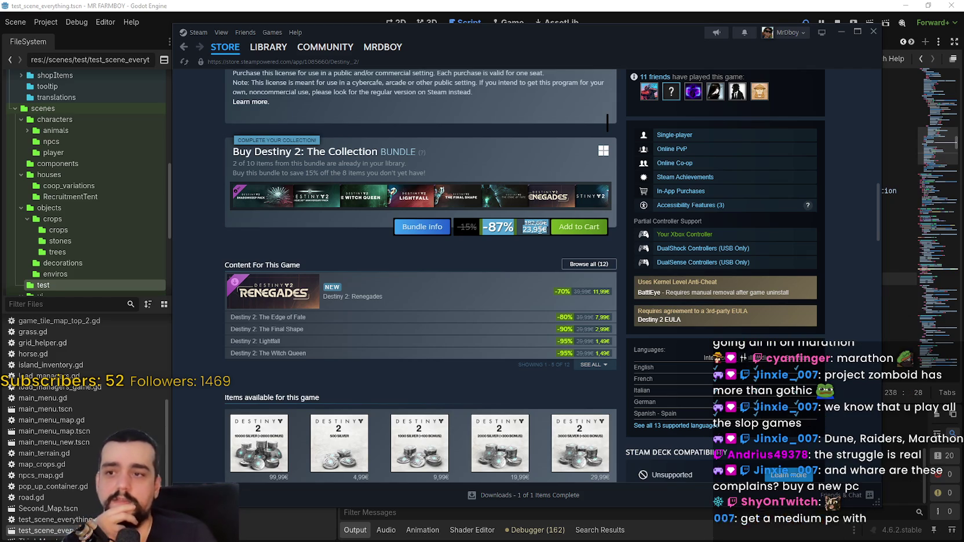
{"action": "left_click", "coordinate": [502, 232]}
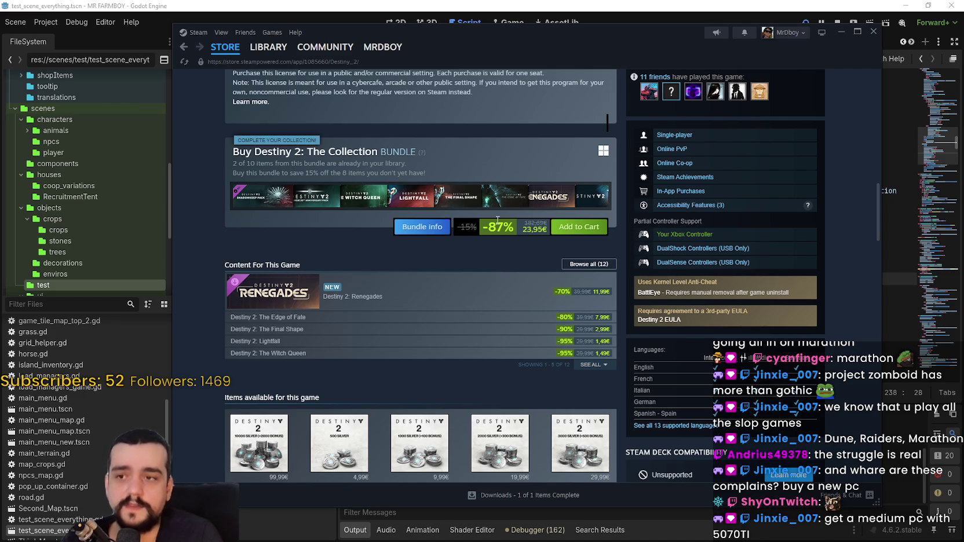
{"action": "scroll", "coordinate": [497, 223], "scroll_direction": "up", "scroll_amount": 5}
{"action": "scroll", "coordinate": [496, 284], "scroll_direction": "up", "scroll_amount": 8}
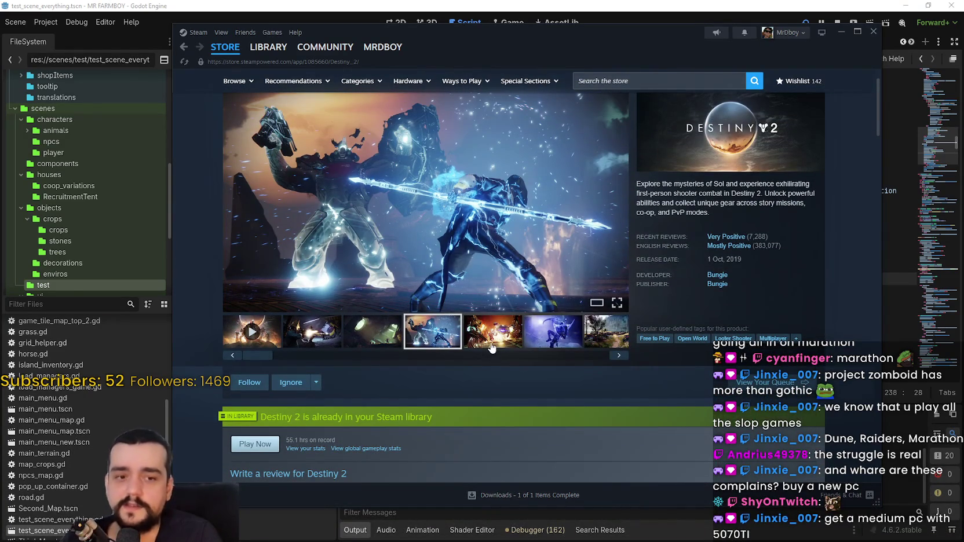
Step: View the fifth gallery screenshot and select the bundle's 23,95€ discounted and original prices
{"action": "left_click", "coordinate": [501, 345]}
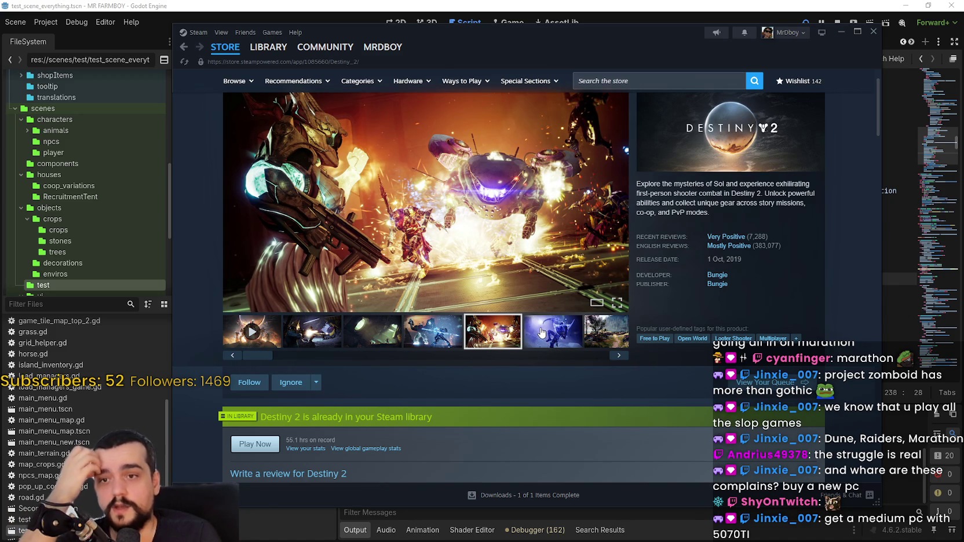
{"action": "scroll", "coordinate": [534, 328], "scroll_direction": "down", "scroll_amount": 1}
{"action": "scroll", "coordinate": [534, 328], "scroll_direction": "down", "scroll_amount": 10}
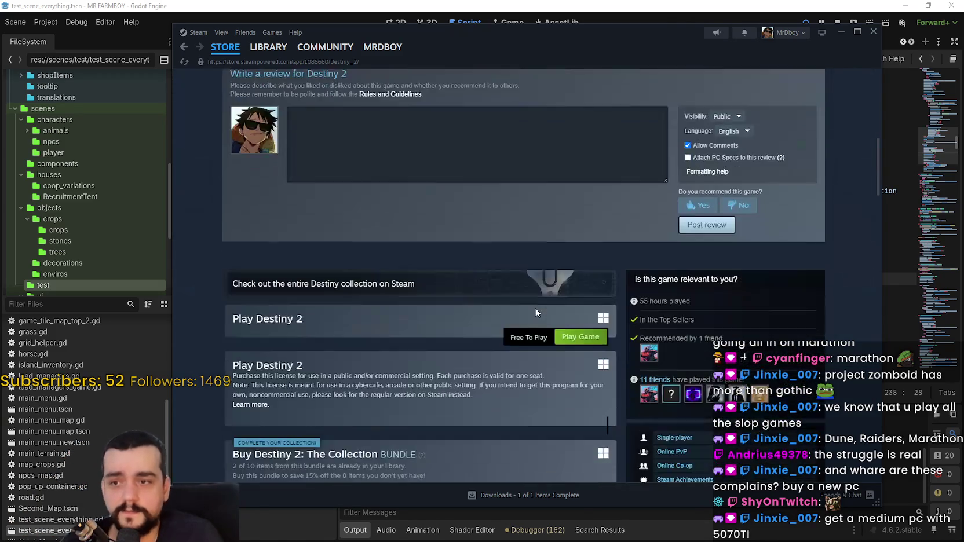
{"action": "scroll", "coordinate": [529, 315], "scroll_direction": "up", "scroll_amount": 2}
{"action": "scroll", "coordinate": [529, 313], "scroll_direction": "up", "scroll_amount": 8}
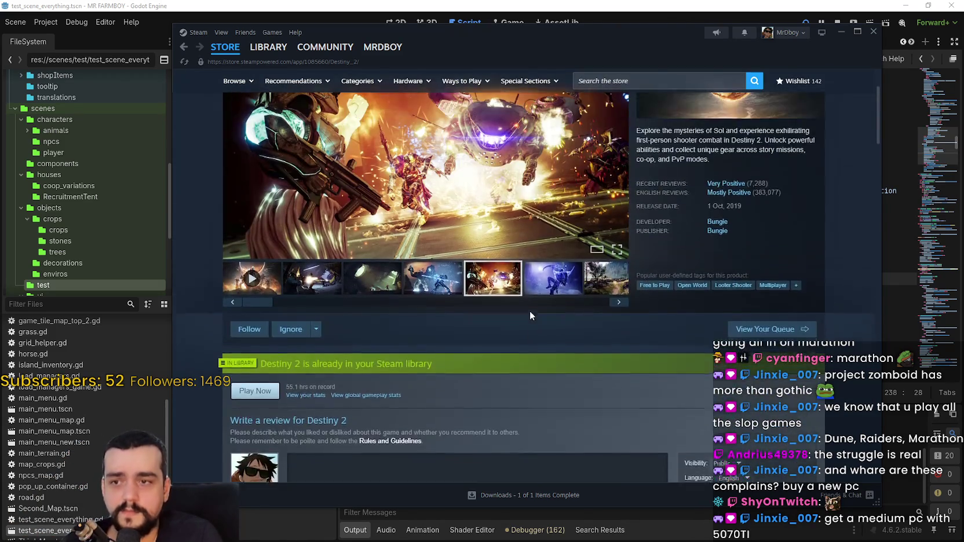
{"action": "scroll", "coordinate": [510, 342], "scroll_direction": "down", "scroll_amount": 5}
{"action": "scroll", "coordinate": [510, 339], "scroll_direction": "down", "scroll_amount": 7}
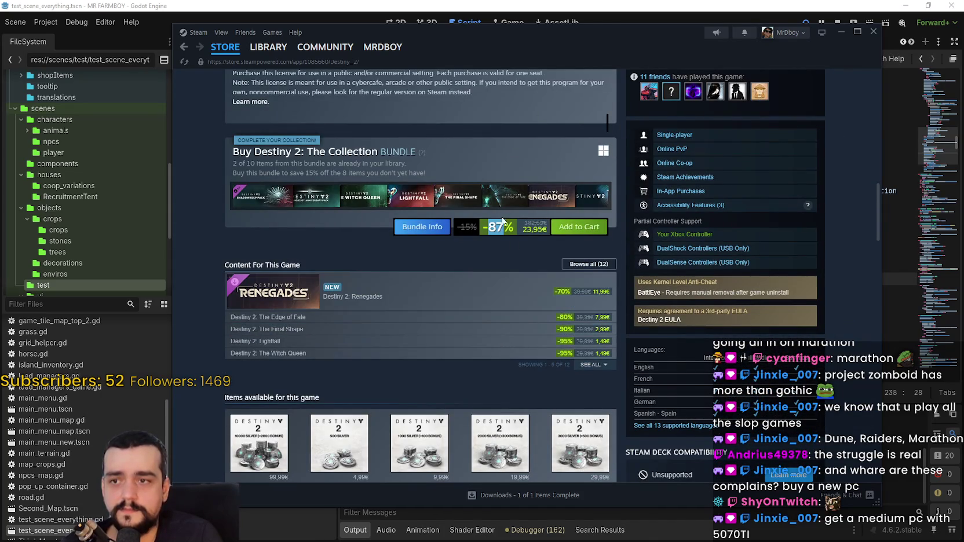
{"action": "double_click", "coordinate": [517, 231]}
{"action": "left_click_drag", "start_coordinate": [485, 226], "coordinate": [483, 227]}
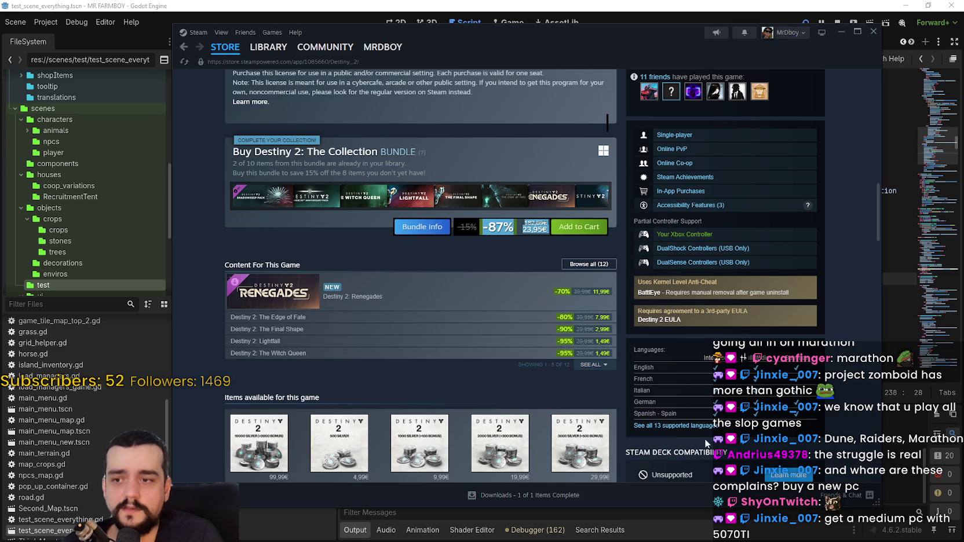
{"action": "scroll", "coordinate": [675, 414], "scroll_direction": "down", "scroll_amount": 4}
{"action": "scroll", "coordinate": [676, 411], "scroll_direction": "up", "scroll_amount": 5}
{"action": "scroll", "coordinate": [579, 359], "scroll_direction": "down", "scroll_amount": 8}
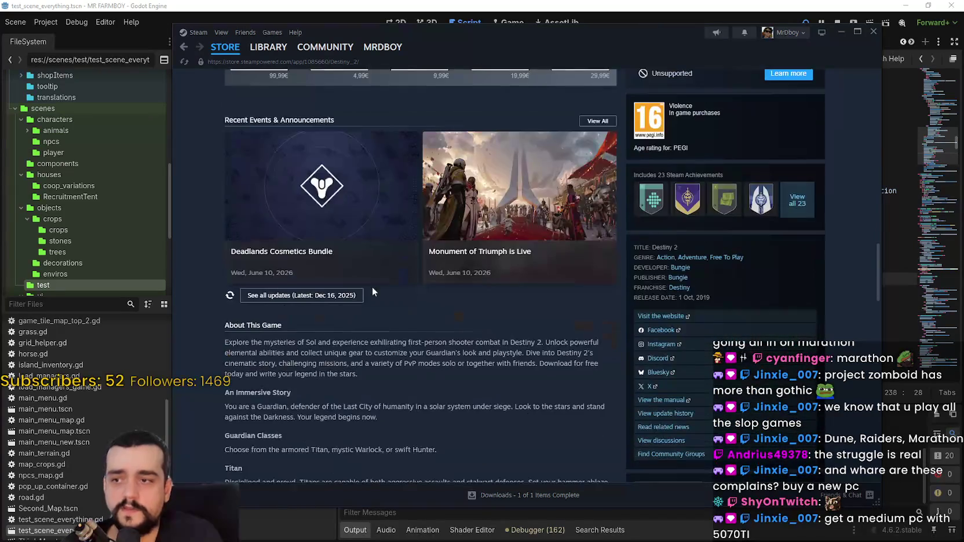
Step: Read the Deadlands Cosmetics Bundle announcement's update overview, then close it
{"action": "left_click", "coordinate": [399, 239]}
{"action": "scroll", "coordinate": [539, 368], "scroll_direction": "down", "scroll_amount": 6}
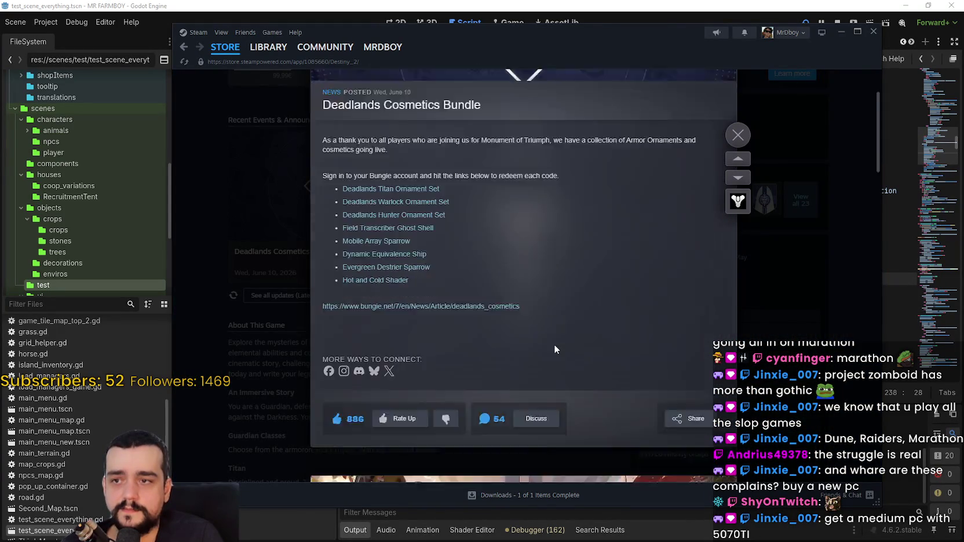
{"action": "scroll", "coordinate": [559, 339], "scroll_direction": "down", "scroll_amount": 6}
{"action": "scroll", "coordinate": [559, 338], "scroll_direction": "up", "scroll_amount": 2}
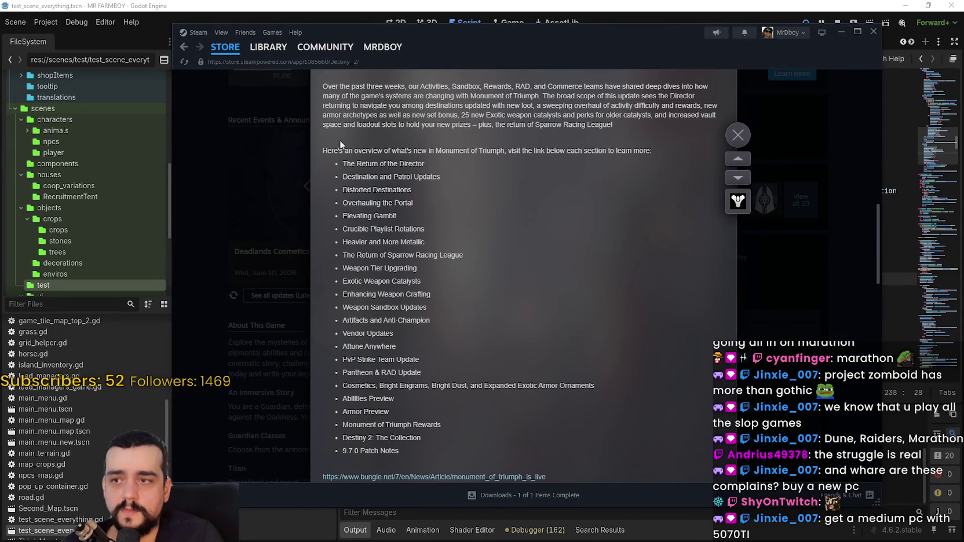
{"action": "mouse_move", "coordinate": [320, 150]}
{"action": "left_mouse_down"}
{"action": "mouse_move", "coordinate": [630, 136]}
{"action": "mouse_move", "coordinate": [604, 217]}
{"action": "mouse_move", "coordinate": [598, 284]}
{"action": "mouse_move", "coordinate": [600, 245]}
{"action": "mouse_move", "coordinate": [595, 254]}
{"action": "mouse_move", "coordinate": [593, 392]}
{"action": "left_mouse_up"}
{"action": "scroll", "coordinate": [597, 249], "scroll_direction": "down", "scroll_amount": 1}
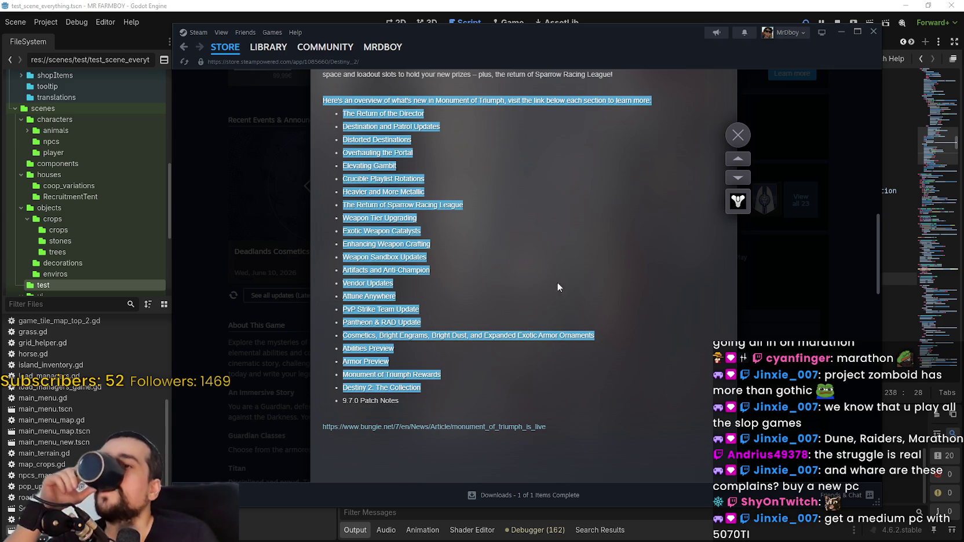
{"action": "key", "text": "Escape"}
Step: Scroll back to the top of the store page and minimize Steam
{"action": "scroll", "coordinate": [558, 318], "scroll_direction": "up", "scroll_amount": 4}
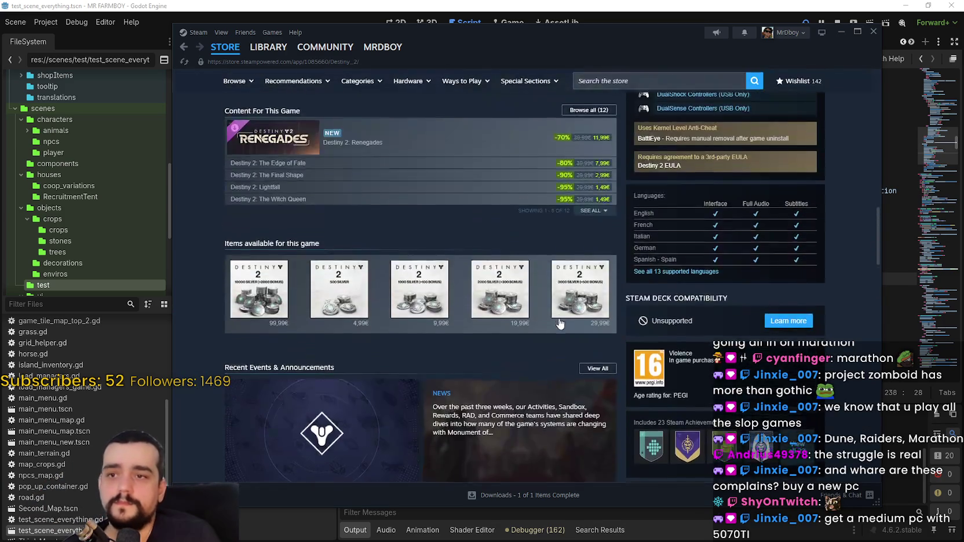
{"action": "scroll", "coordinate": [559, 323], "scroll_direction": "up", "scroll_amount": 10}
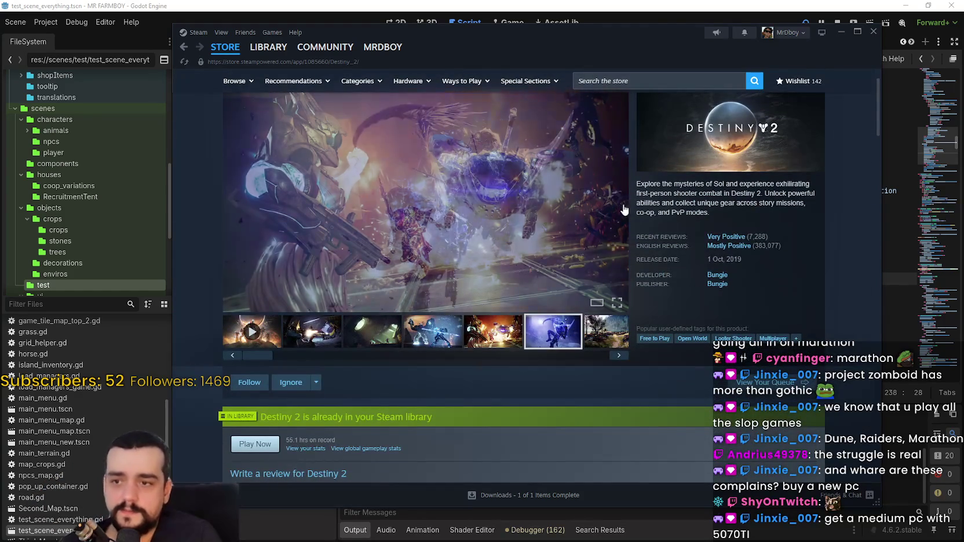
{"action": "scroll", "coordinate": [624, 209], "scroll_direction": "up", "scroll_amount": 1}
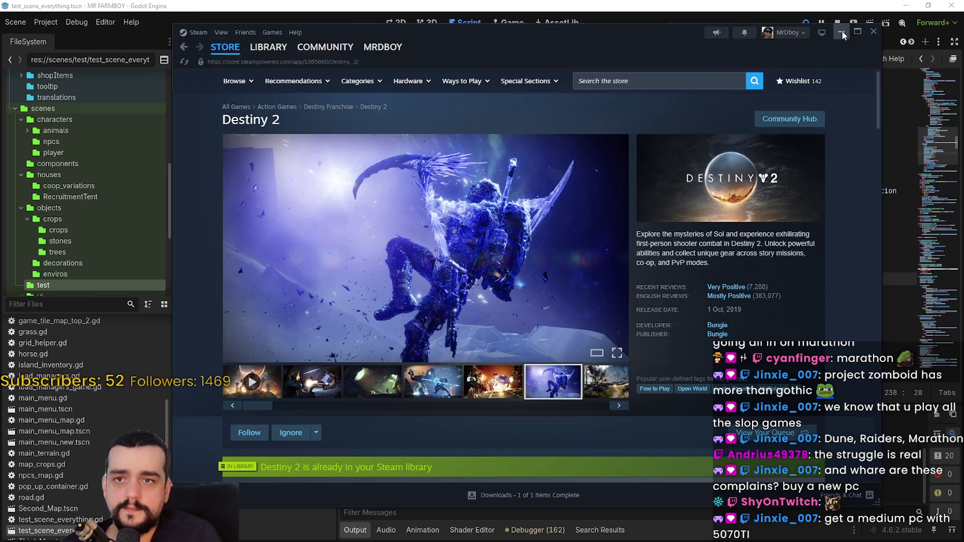
{"action": "left_click", "coordinate": [841, 33]}
Step: Read the docs for global_position and target_warehouse in rancher_npc.gd's task code
{"action": "left_click", "coordinate": [649, 193]}
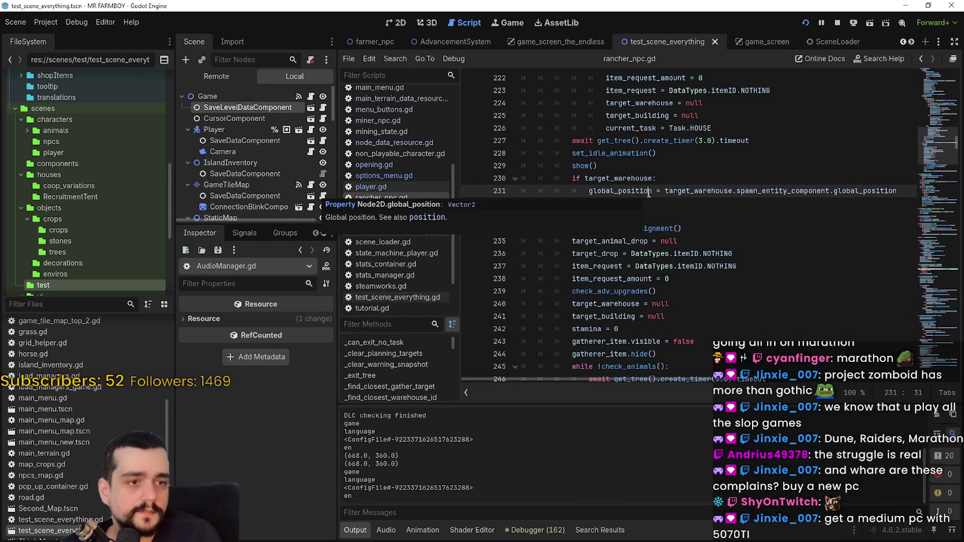
{"action": "mouse_move", "coordinate": [646, 193]}
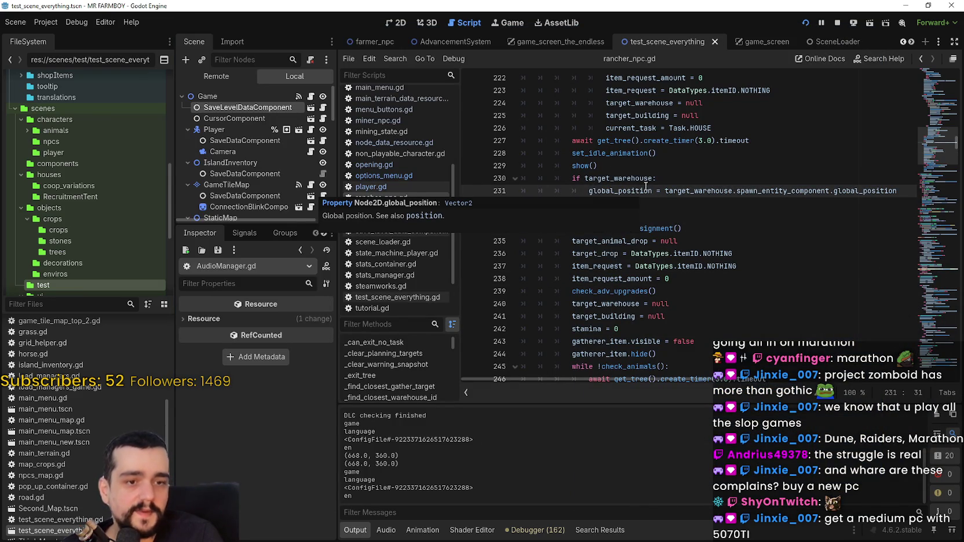
{"action": "left_click", "coordinate": [659, 213]}
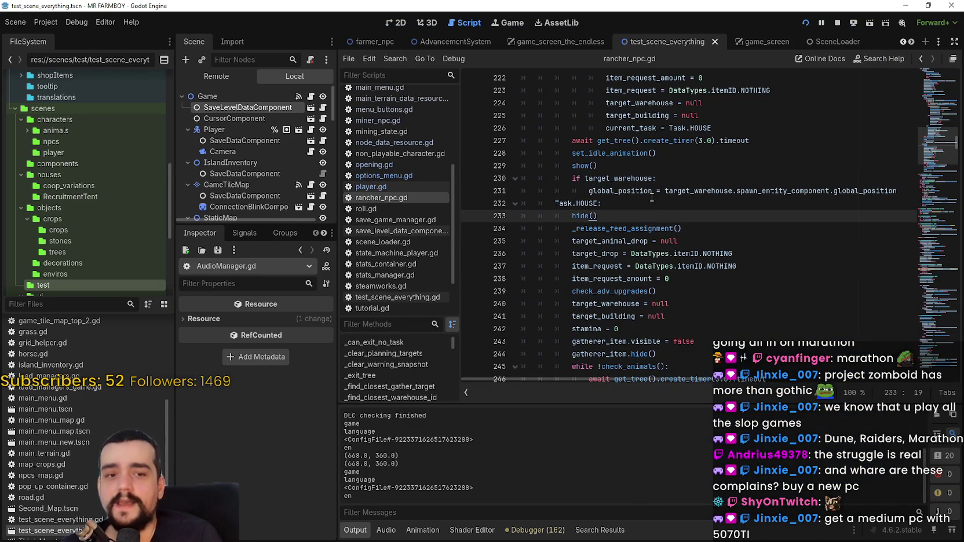
{"action": "mouse_move", "coordinate": [652, 197]}
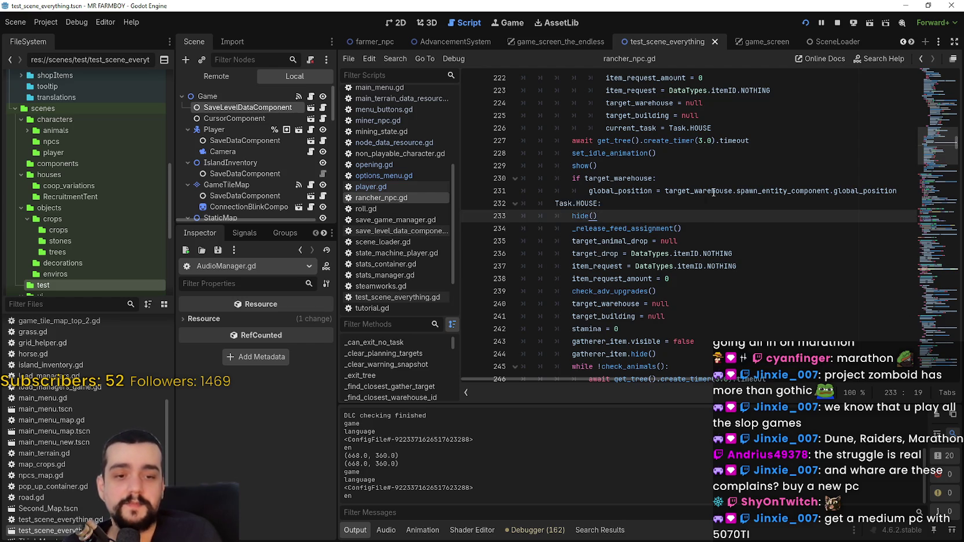
{"action": "mouse_move", "coordinate": [713, 192]}
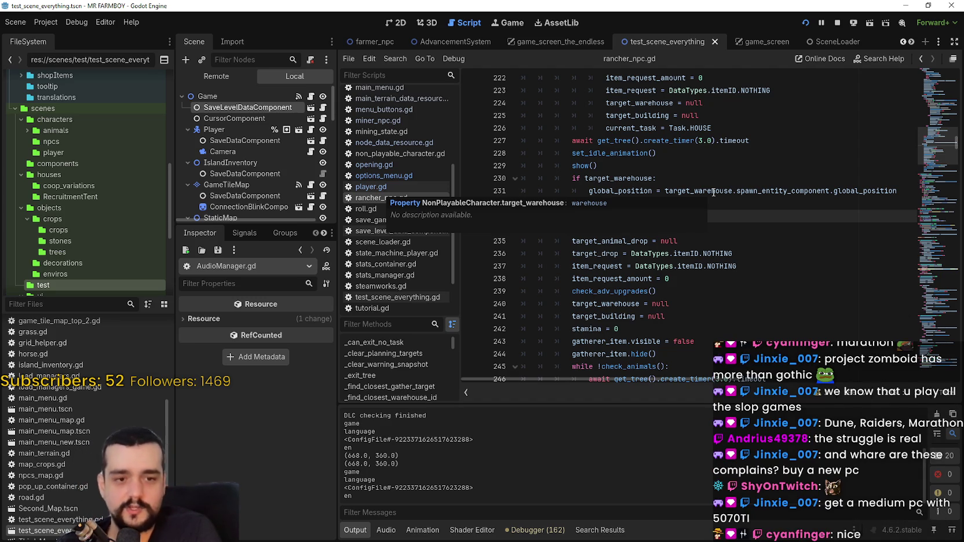
{"action": "left_click", "coordinate": [689, 154]}
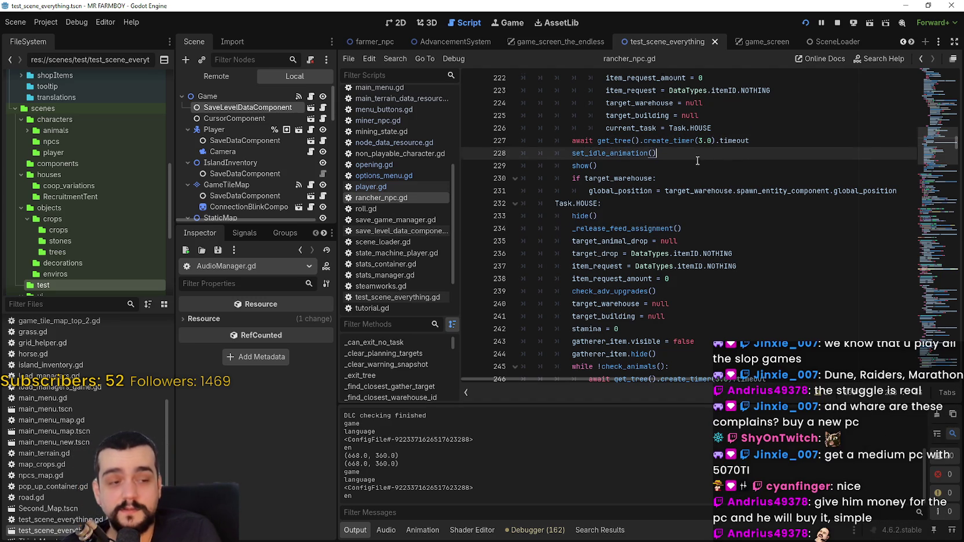
Step: Scroll up rancher_npc.gd, then switch to save_game_manager.gd at its load_game function
{"action": "scroll", "coordinate": [698, 160], "scroll_direction": "up", "scroll_amount": 4}
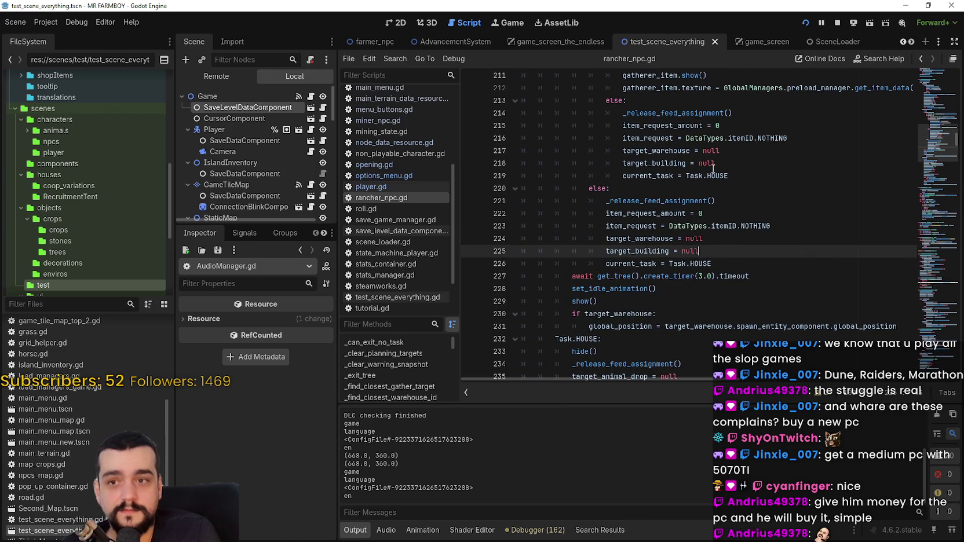
{"action": "left_click", "coordinate": [716, 189]}
{"action": "scroll", "coordinate": [738, 225], "scroll_direction": "up", "scroll_amount": 7}
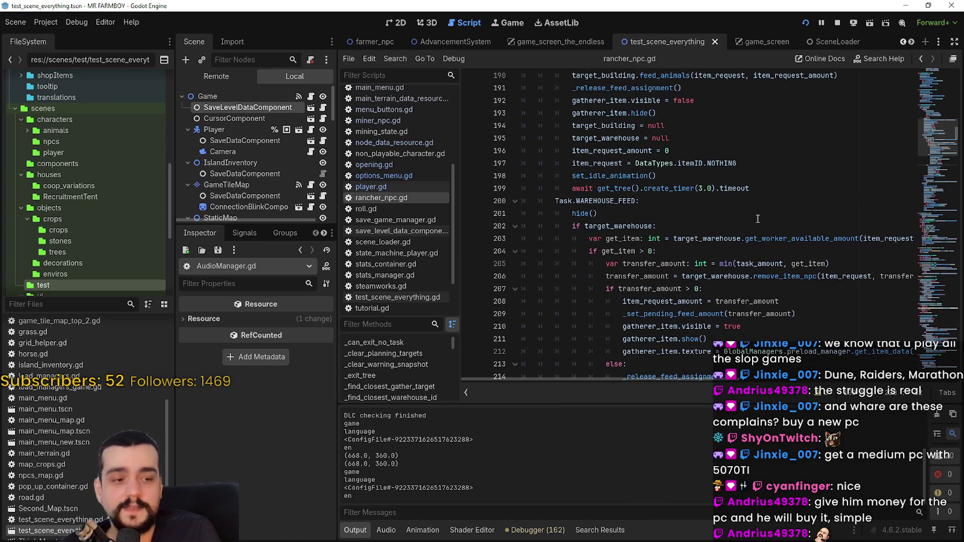
{"action": "left_click", "coordinate": [399, 218]}
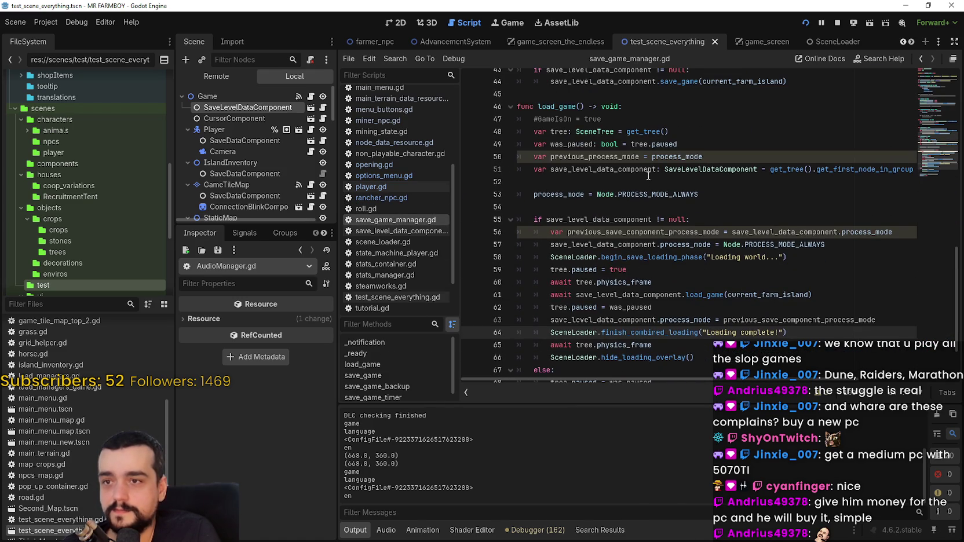
Step: Browse save_game_manager.gd upward from load_game through the save functions
{"action": "left_click", "coordinate": [620, 182]}
{"action": "left_click", "coordinate": [602, 206]}
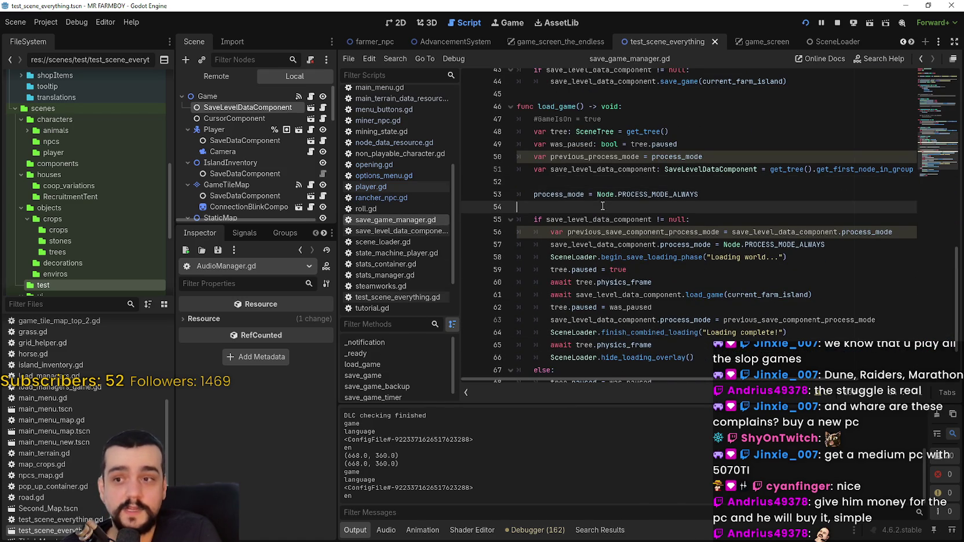
{"action": "left_click", "coordinate": [573, 182]}
{"action": "scroll", "coordinate": [573, 219], "scroll_direction": "up", "scroll_amount": 2}
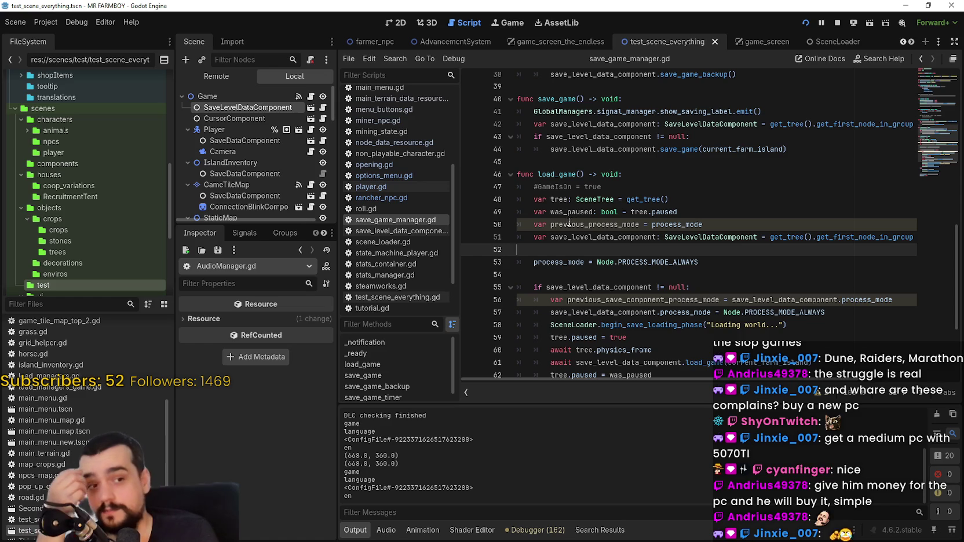
{"action": "scroll", "coordinate": [569, 222], "scroll_direction": "up", "scroll_amount": 1}
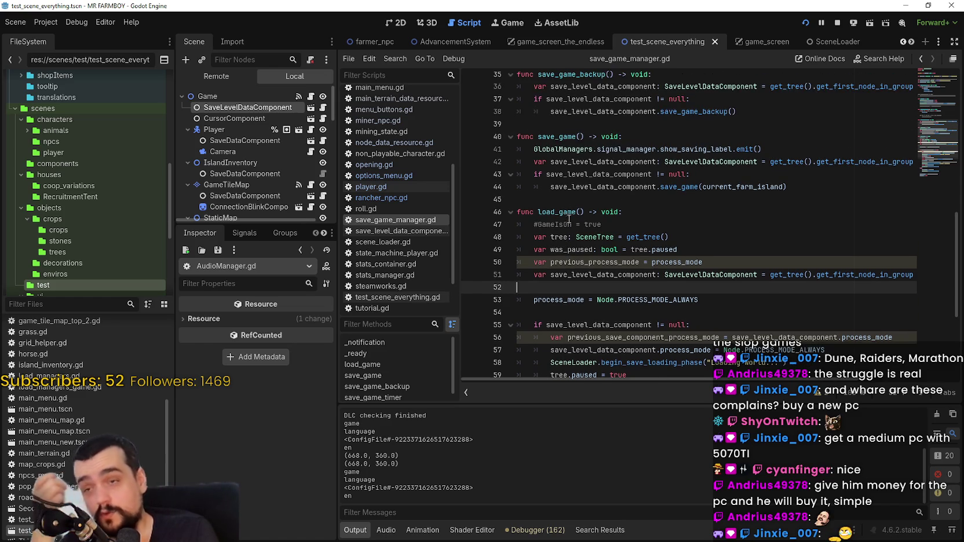
{"action": "left_click", "coordinate": [570, 201]}
{"action": "scroll", "coordinate": [570, 200], "scroll_direction": "up", "scroll_amount": 2}
{"action": "left_click", "coordinate": [570, 182]}
{"action": "left_click", "coordinate": [570, 207]}
{"action": "scroll", "coordinate": [568, 218], "scroll_direction": "up", "scroll_amount": 1}
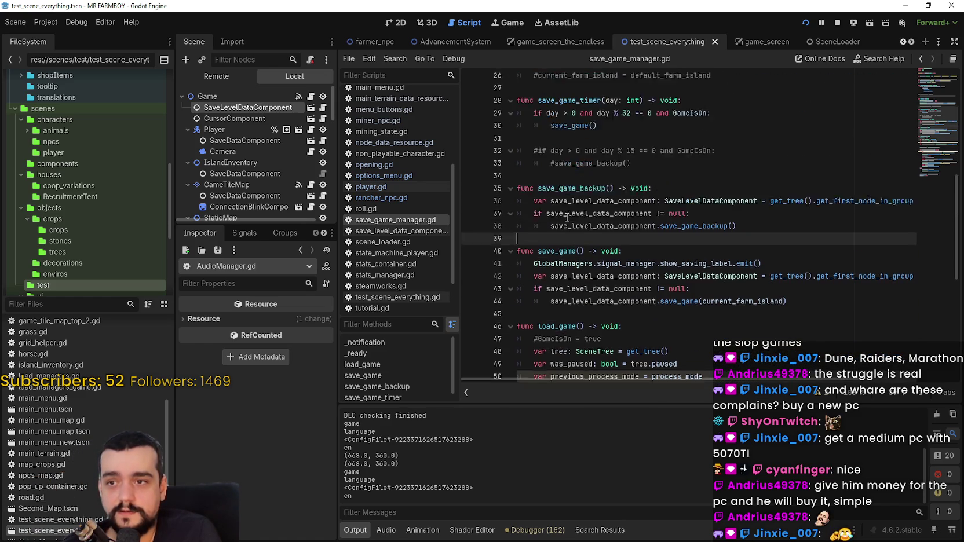
{"action": "scroll", "coordinate": [567, 218], "scroll_direction": "up", "scroll_amount": 5}
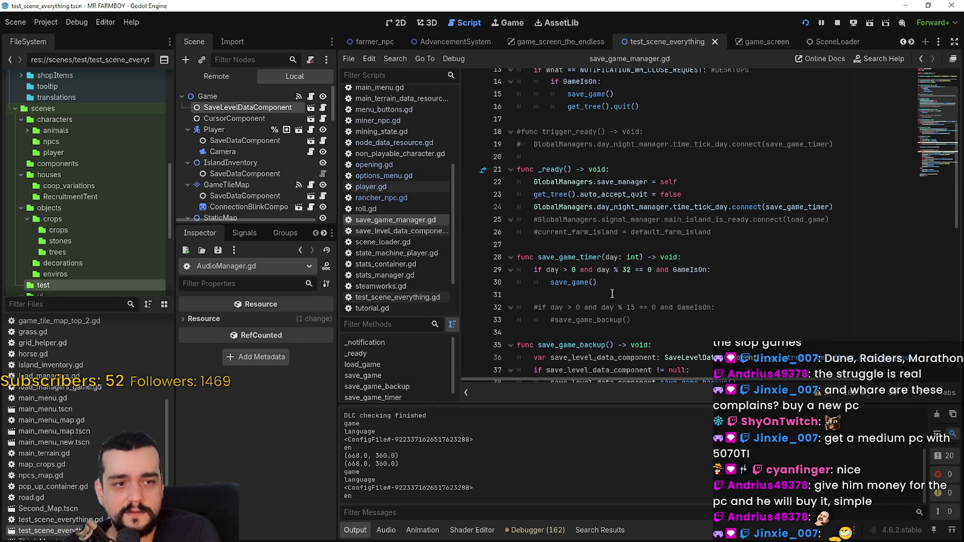
Step: Delete the stray tab on empty line 20 of save_game_manager.gd
{"action": "left_click", "coordinate": [570, 157]}
{"action": "scroll", "coordinate": [570, 158], "scroll_direction": "up", "scroll_amount": 3}
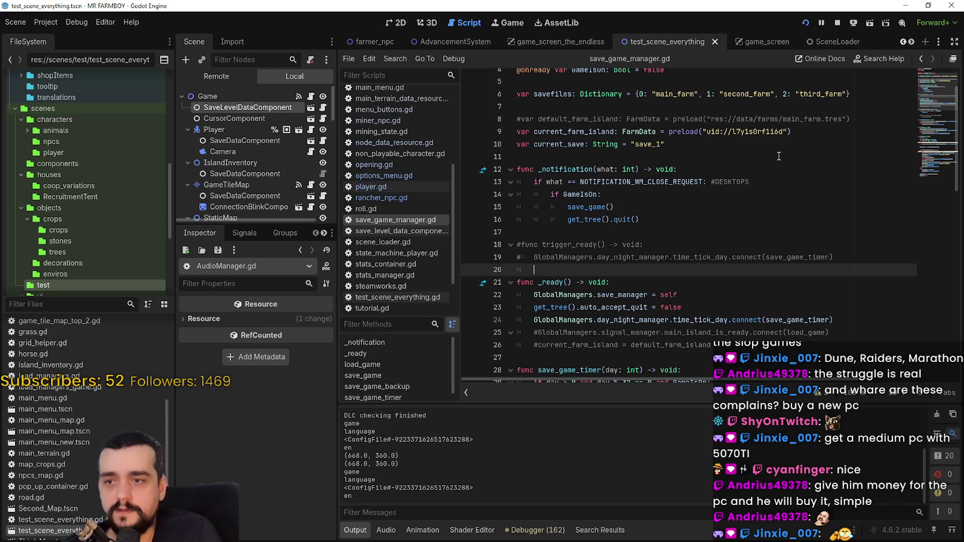
{"action": "scroll", "coordinate": [811, 145], "scroll_direction": "up", "scroll_amount": 2}
{"action": "key", "text": "BackSpace"}
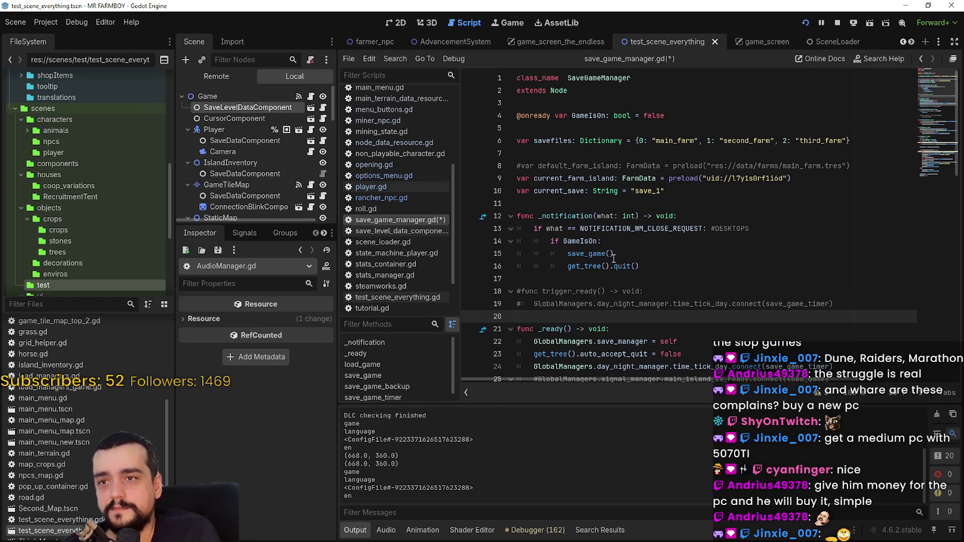
{"action": "scroll", "coordinate": [613, 259], "scroll_direction": "down", "scroll_amount": 1}
Step: Unindent get_tree().quit() out of the GameIsOn check and save the script
{"action": "double_click", "coordinate": [594, 223]}
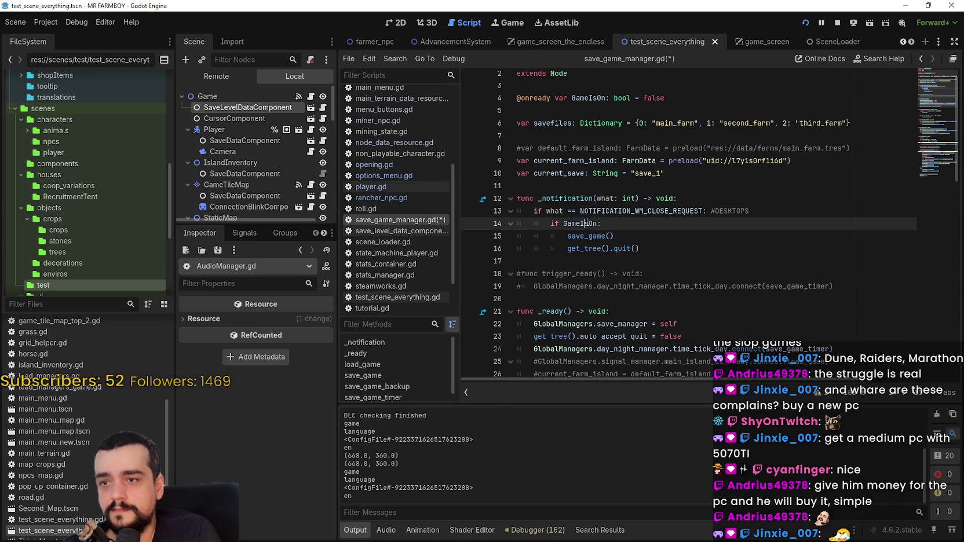
{"action": "left_click", "coordinate": [567, 235]}
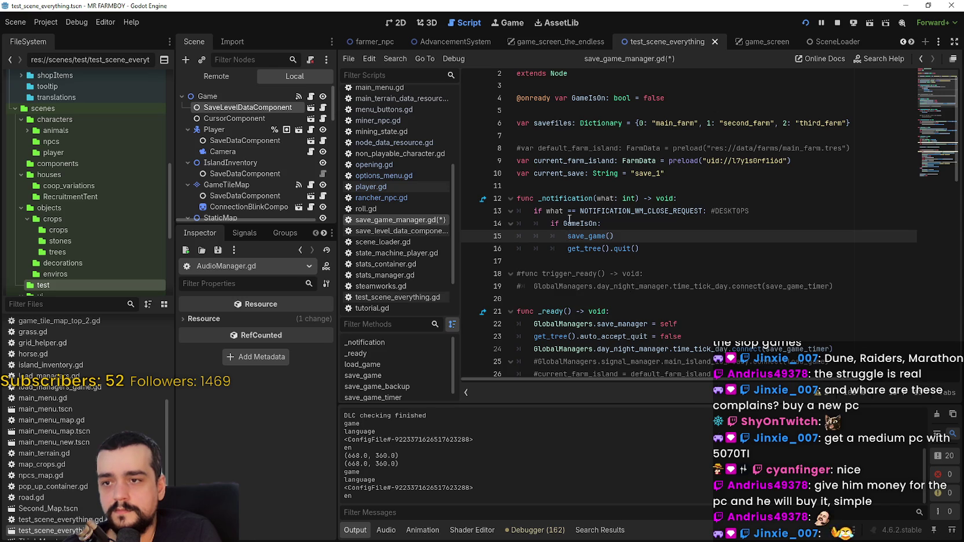
{"action": "left_click", "coordinate": [567, 253]}
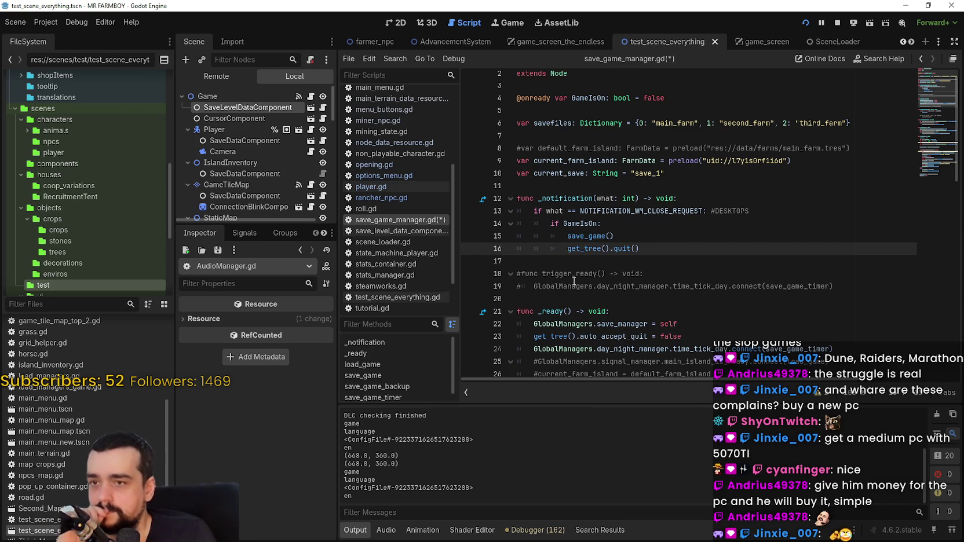
{"action": "key", "text": "BackSpace"}
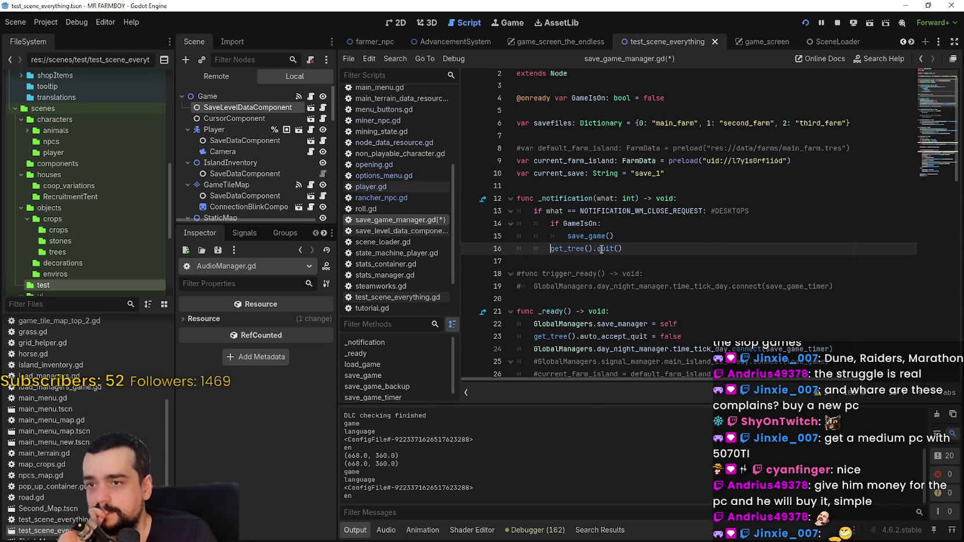
{"action": "mouse_move", "coordinate": [601, 249]}
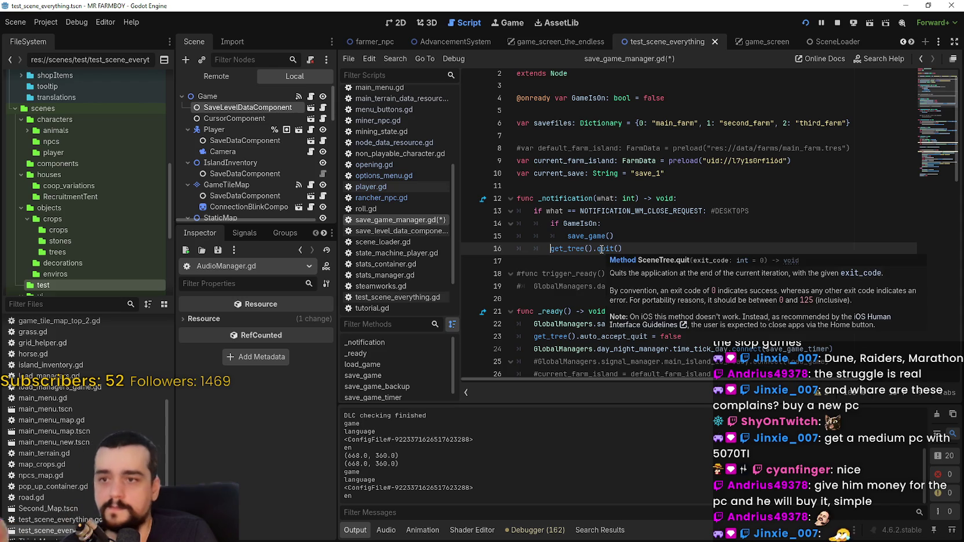
{"action": "left_click", "coordinate": [569, 260]}
{"action": "key", "text": "ctrl+s"}
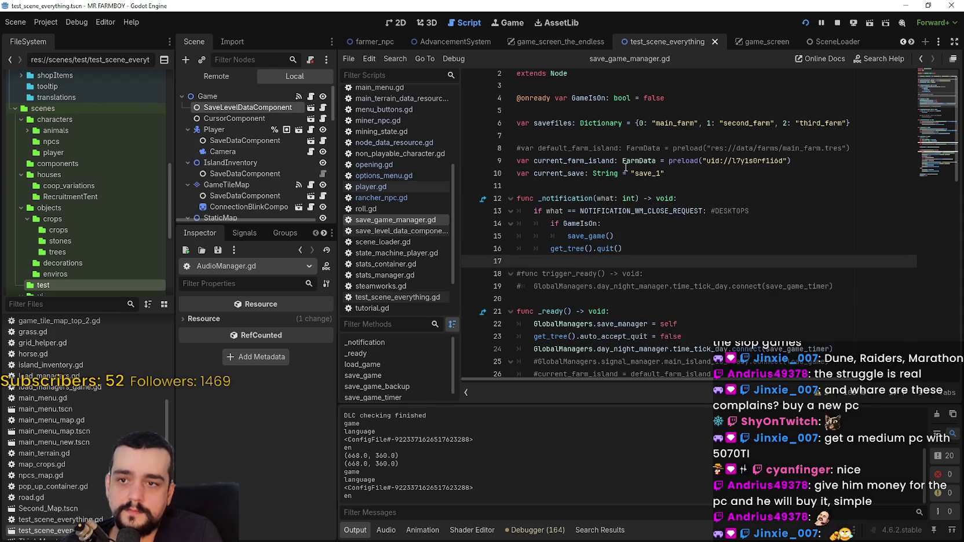
Step: Check the save_game() call on line 30, then return to line 17
{"action": "scroll", "coordinate": [617, 226], "scroll_direction": "down", "scroll_amount": 2}
{"action": "scroll", "coordinate": [625, 243], "scroll_direction": "down", "scroll_amount": 3}
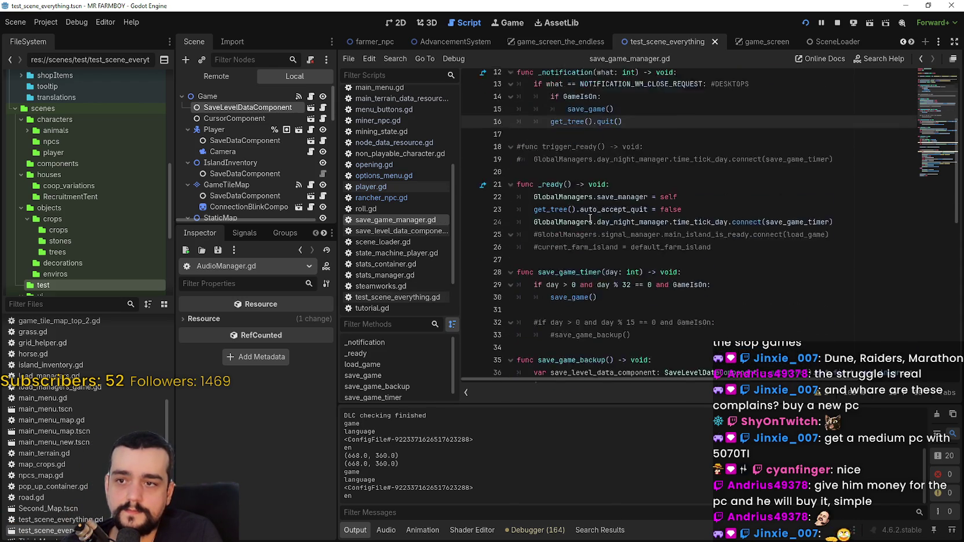
{"action": "left_click", "coordinate": [626, 240]}
{"action": "scroll", "coordinate": [627, 238], "scroll_direction": "down", "scroll_amount": 7}
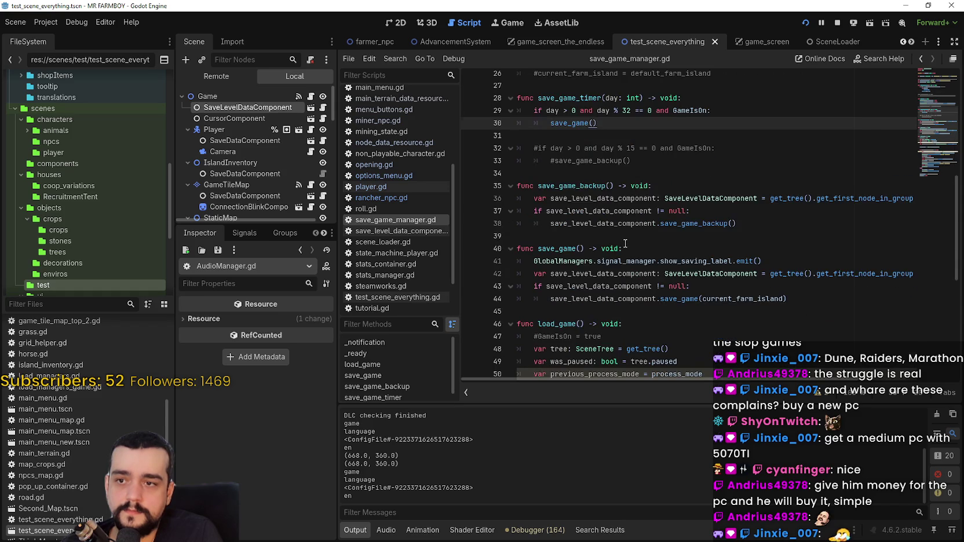
{"action": "scroll", "coordinate": [626, 236], "scroll_direction": "up", "scroll_amount": 6}
{"action": "scroll", "coordinate": [626, 236], "scroll_direction": "up", "scroll_amount": 4}
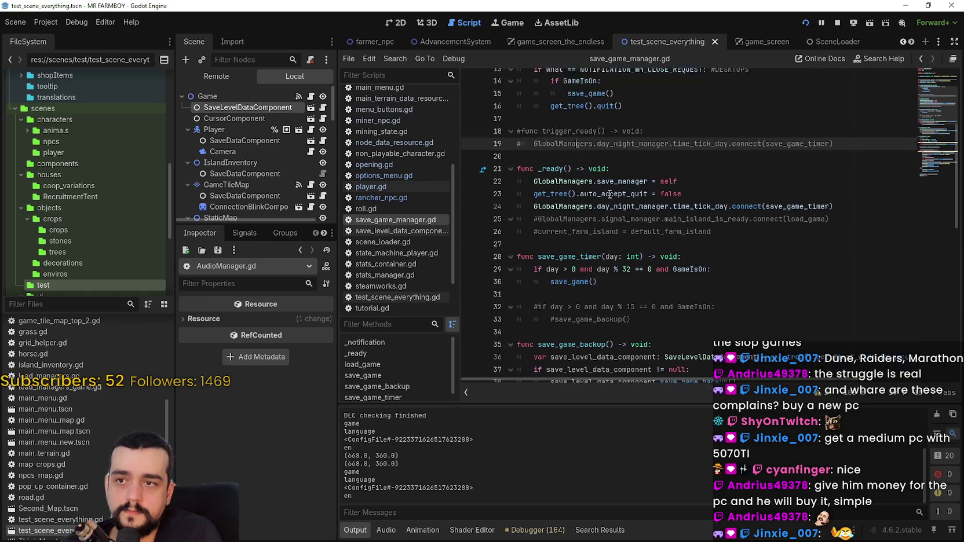
{"action": "left_click", "coordinate": [599, 193]}
{"action": "scroll", "coordinate": [599, 191], "scroll_direction": "up", "scroll_amount": 2}
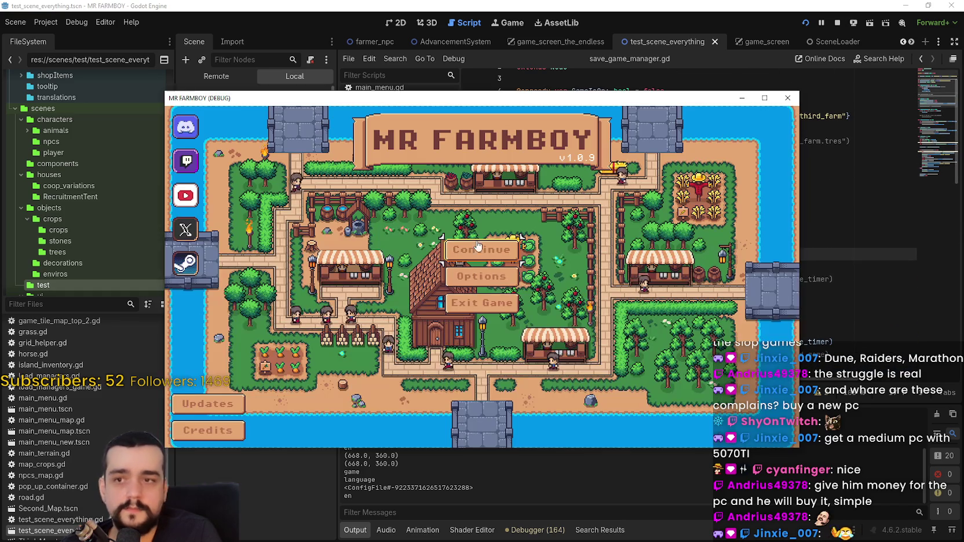
Step: Continue from the title screen, load Save 10, then close the game to stop debugging
{"action": "left_click", "coordinate": [483, 249]}
{"action": "scroll", "coordinate": [506, 358], "scroll_direction": "down", "scroll_amount": 5}
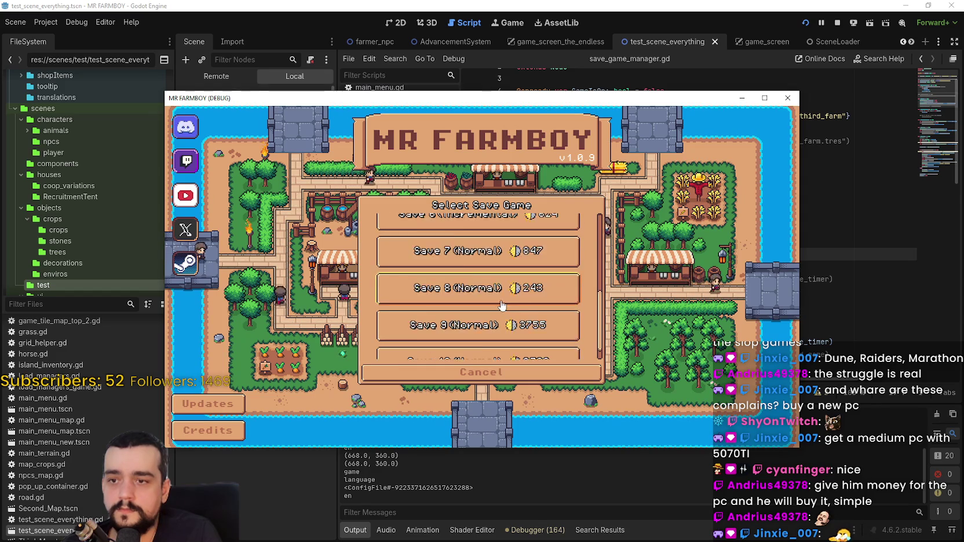
{"action": "left_click", "coordinate": [411, 347]}
{"action": "left_click", "coordinate": [412, 348]}
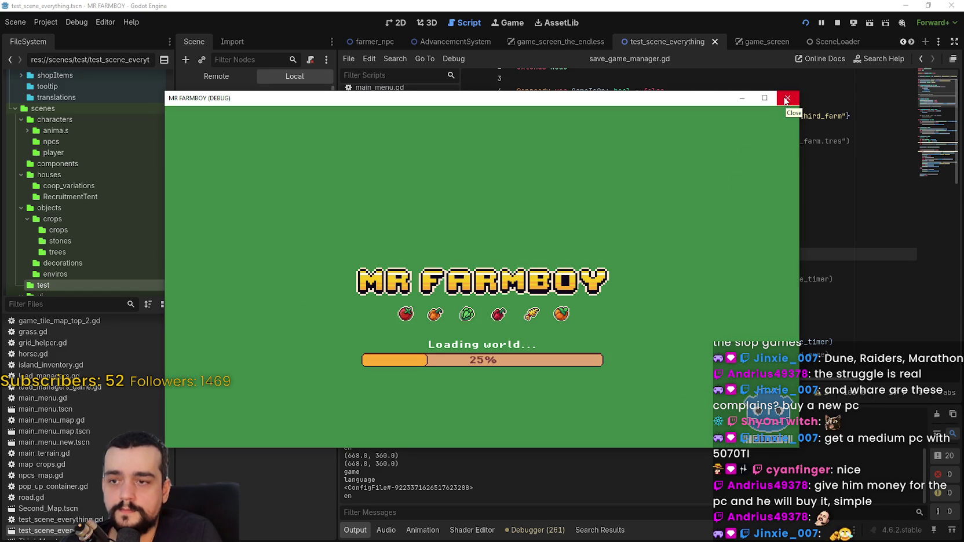
{"action": "left_click", "coordinate": [786, 99]}
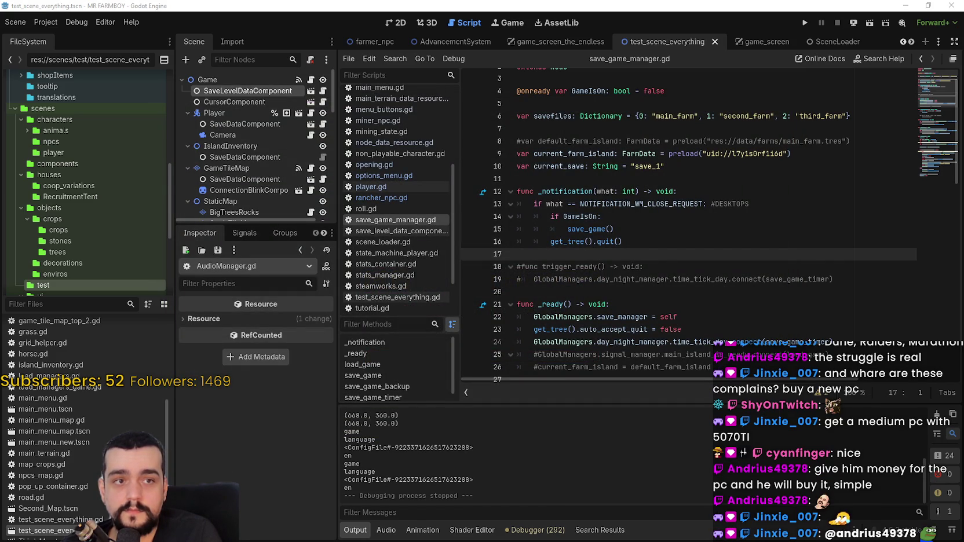
Step: Run and stop the game with F8, check the Debugger Errors list, then relaunch the project
{"action": "left_click", "coordinate": [804, 23]}
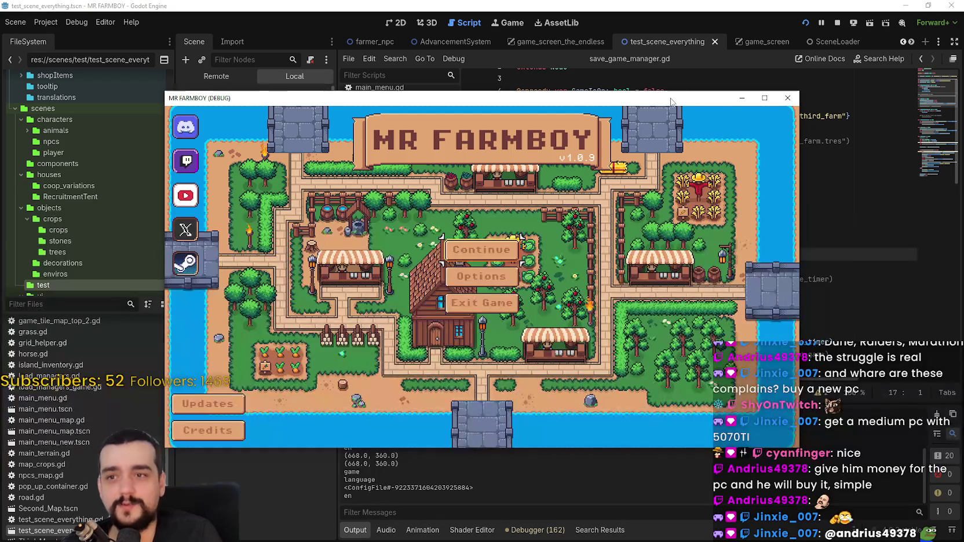
{"action": "key", "text": "F8"}
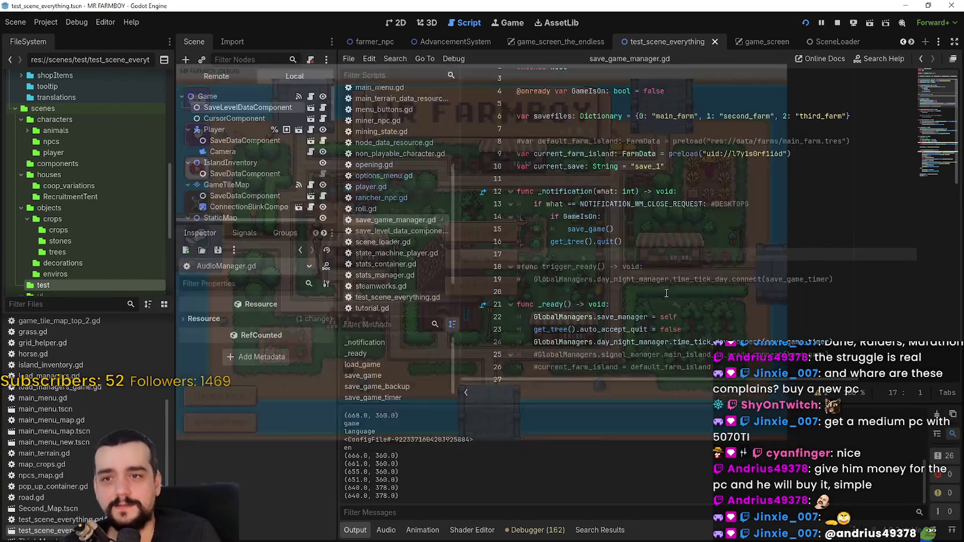
{"action": "left_click", "coordinate": [545, 528]}
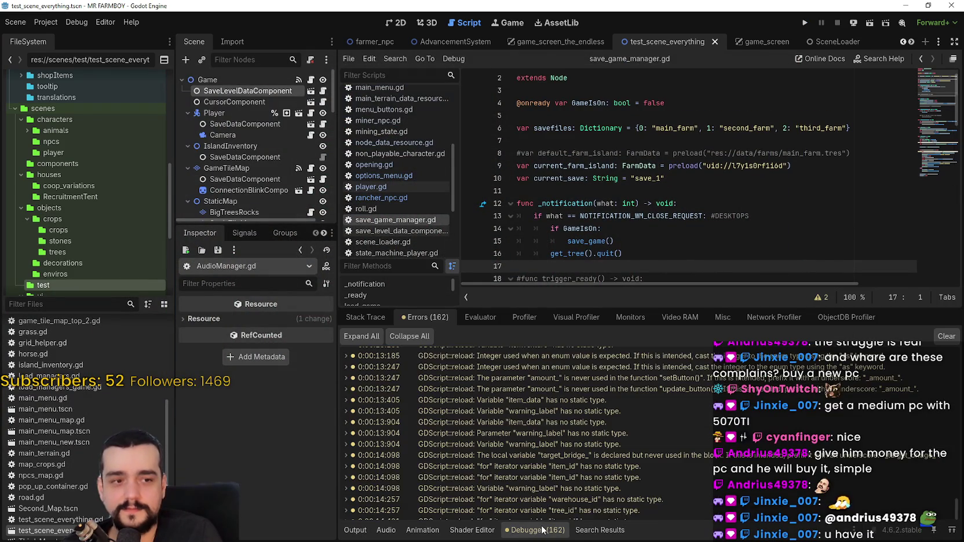
{"action": "left_click", "coordinate": [355, 530]}
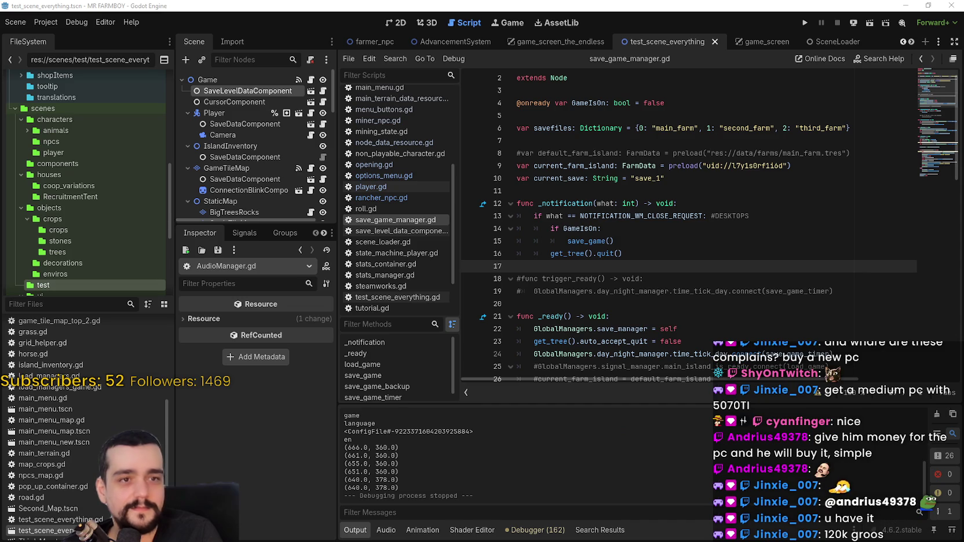
{"action": "left_click", "coordinate": [805, 23]}
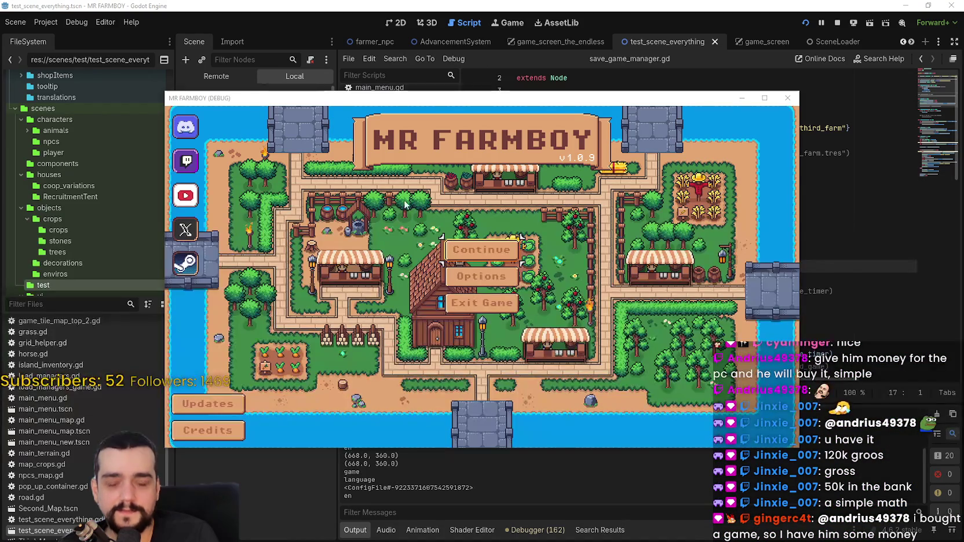
Step: Load Save 10 from the save list and stop the game with F8 while it loads
{"action": "left_click_drag", "start_coordinate": [409, 97], "coordinate": [481, 88]}
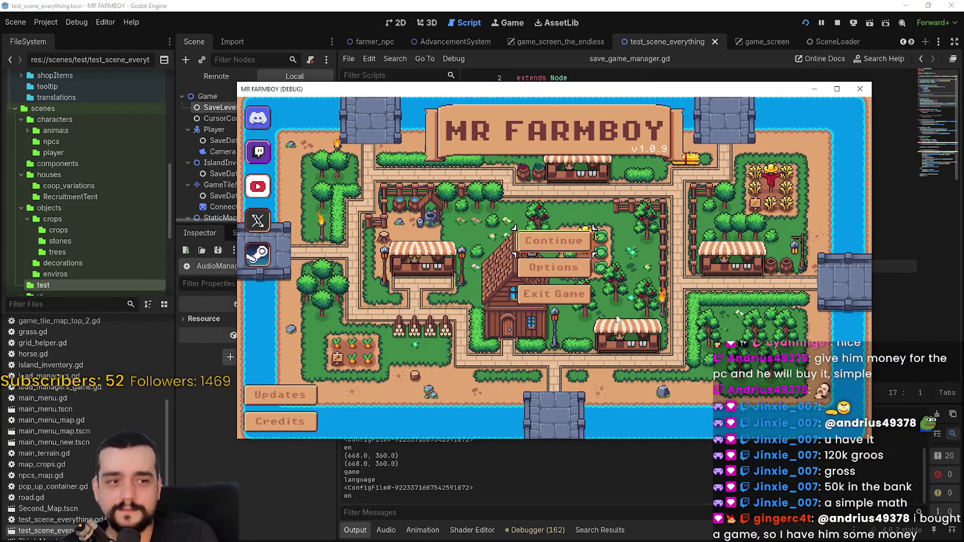
{"action": "left_click", "coordinate": [581, 278]}
{"action": "scroll", "coordinate": [581, 278], "scroll_direction": "down", "scroll_amount": 6}
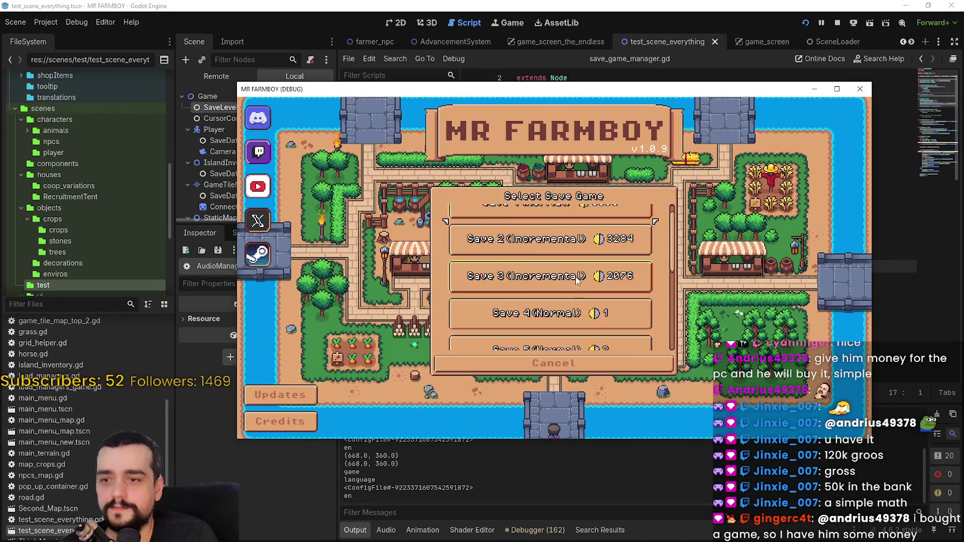
{"action": "left_click", "coordinate": [596, 327]}
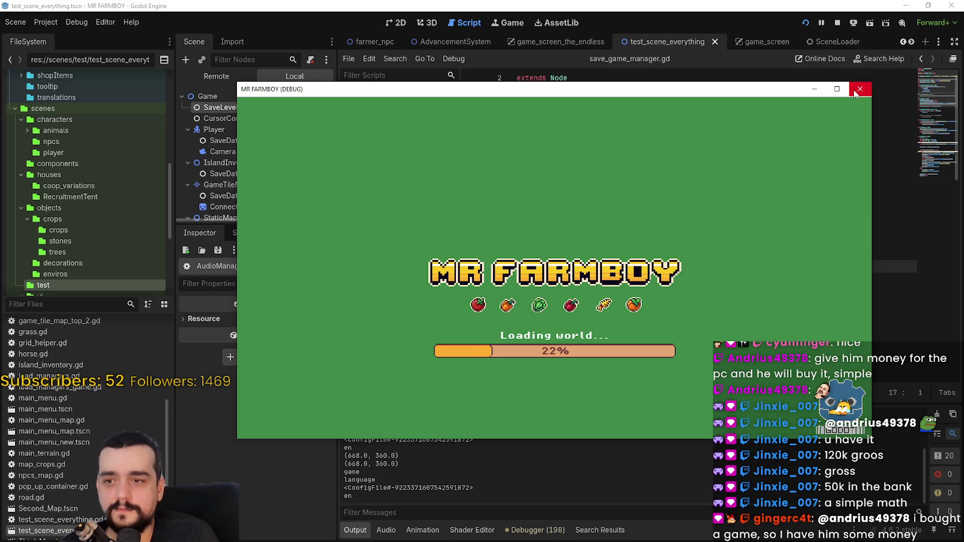
{"action": "key", "text": "F8"}
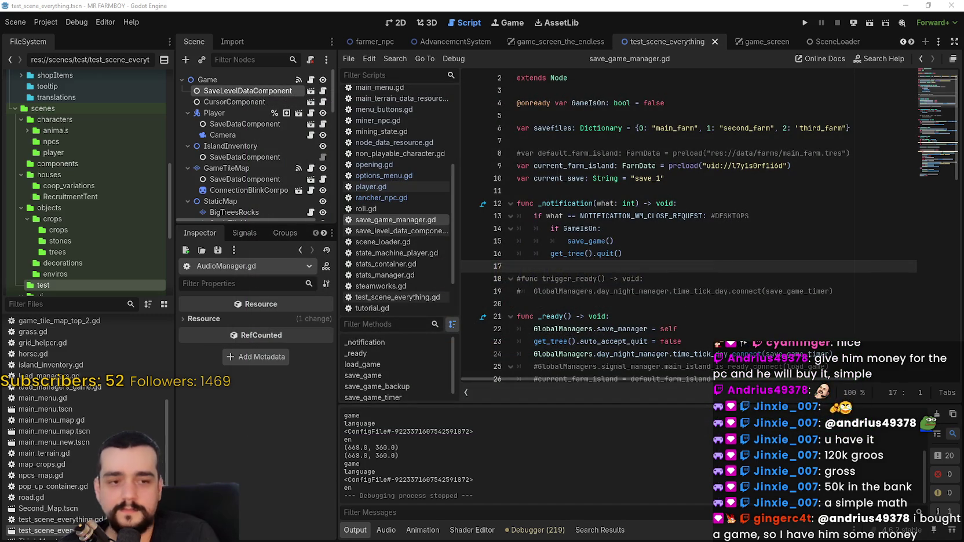
Step: Rerun the project, load Save 10 again, and stop it during terrain loading
{"action": "left_click", "coordinate": [806, 22]}
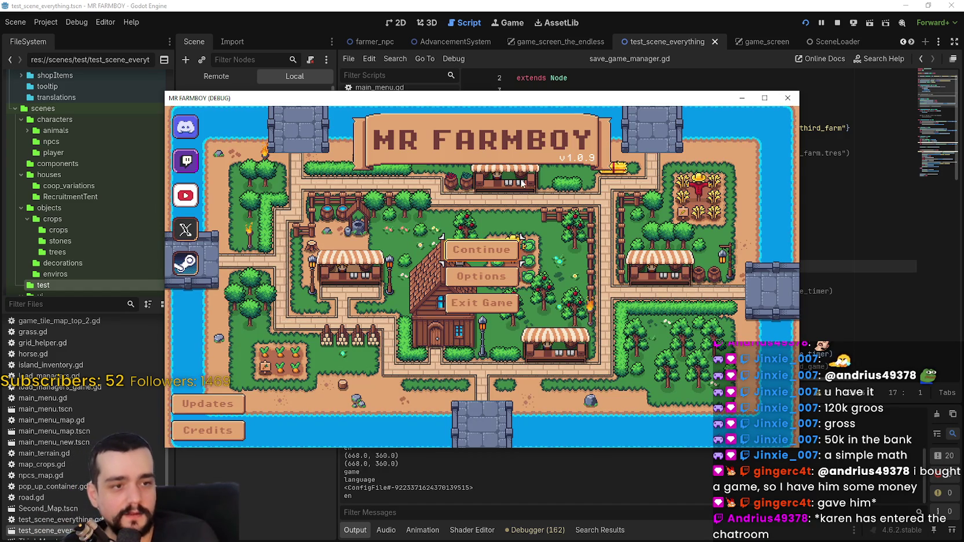
{"action": "left_click", "coordinate": [481, 250]}
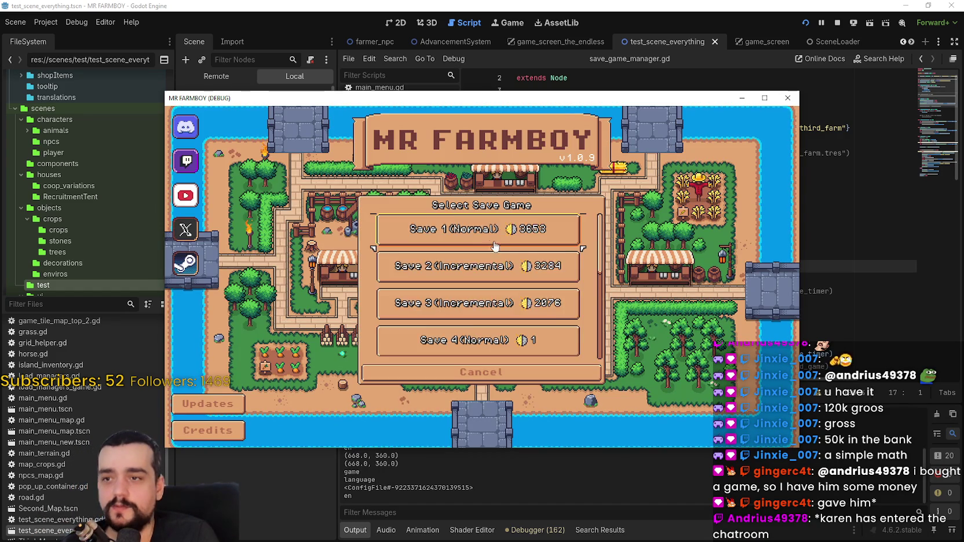
{"action": "scroll", "coordinate": [551, 317], "scroll_direction": "down", "scroll_amount": 4}
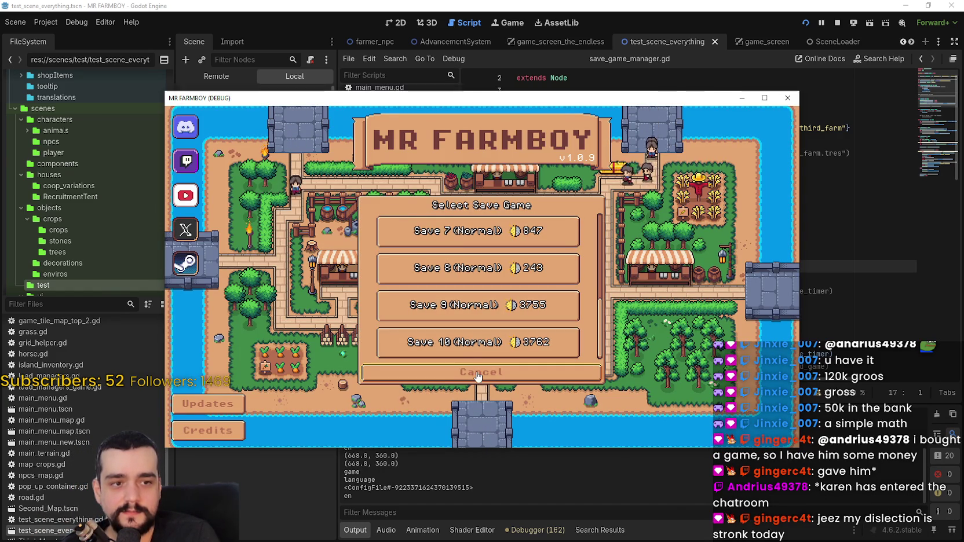
{"action": "left_click", "coordinate": [465, 348]}
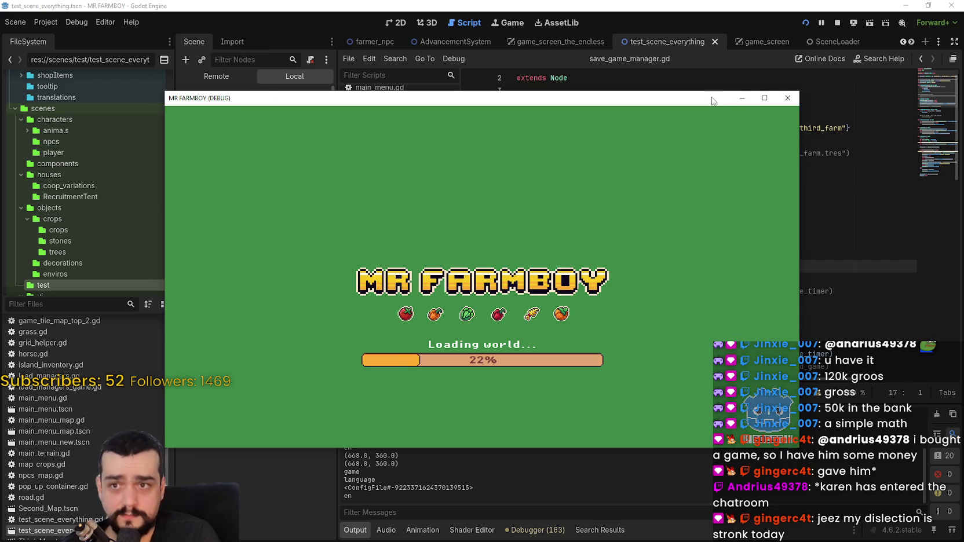
{"action": "mouse_move", "coordinate": [712, 102]}
{"action": "left_mouse_down"}
{"action": "mouse_move", "coordinate": [811, 68]}
{"action": "mouse_move", "coordinate": [788, 60]}
{"action": "left_mouse_up"}
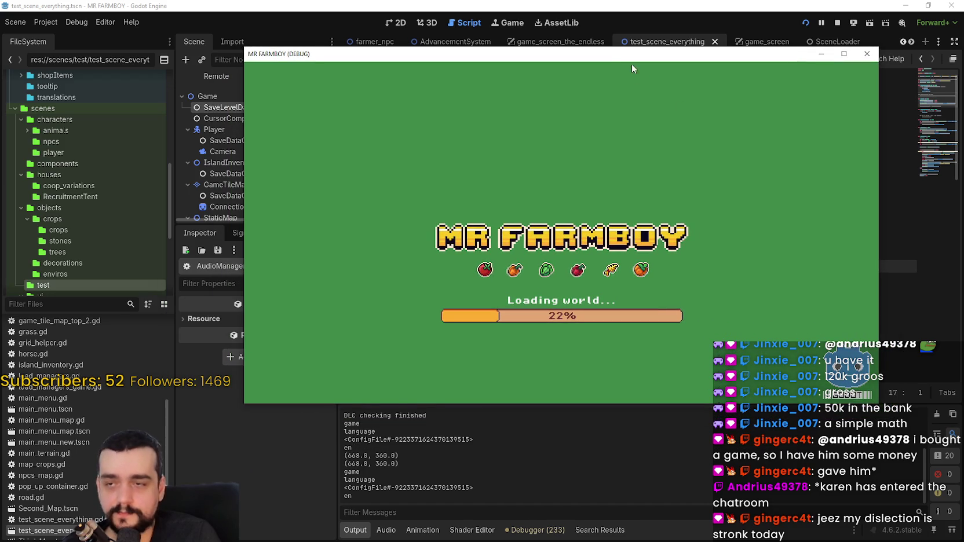
{"action": "mouse_move", "coordinate": [632, 68]}
{"action": "left_mouse_down"}
{"action": "mouse_move", "coordinate": [626, 49]}
{"action": "mouse_move", "coordinate": [648, 41]}
{"action": "mouse_move", "coordinate": [635, 44]}
{"action": "left_mouse_up"}
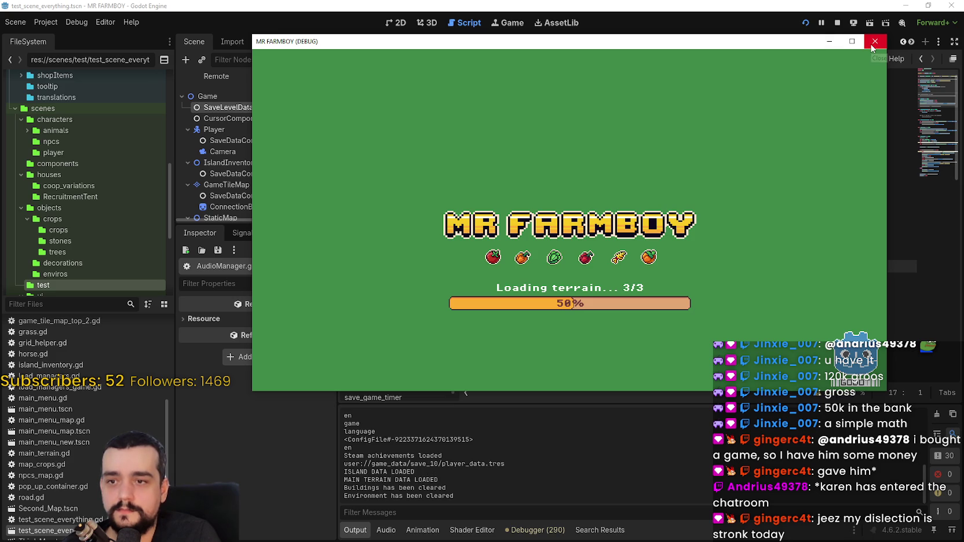
{"action": "left_click", "coordinate": [870, 47]}
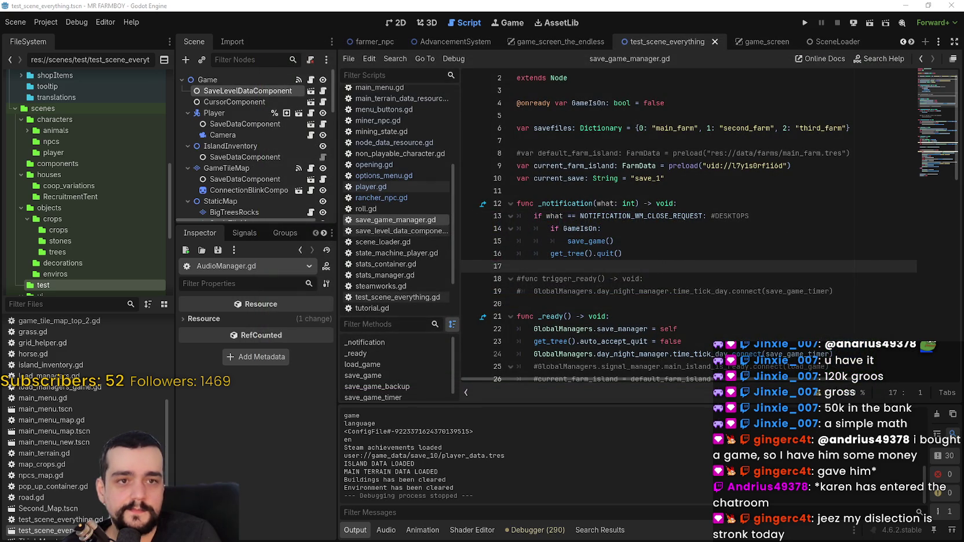
Step: Relaunch Mr Farmboy via Run Project, then again with F5 from the script editor
{"action": "left_click", "coordinate": [853, 23]}
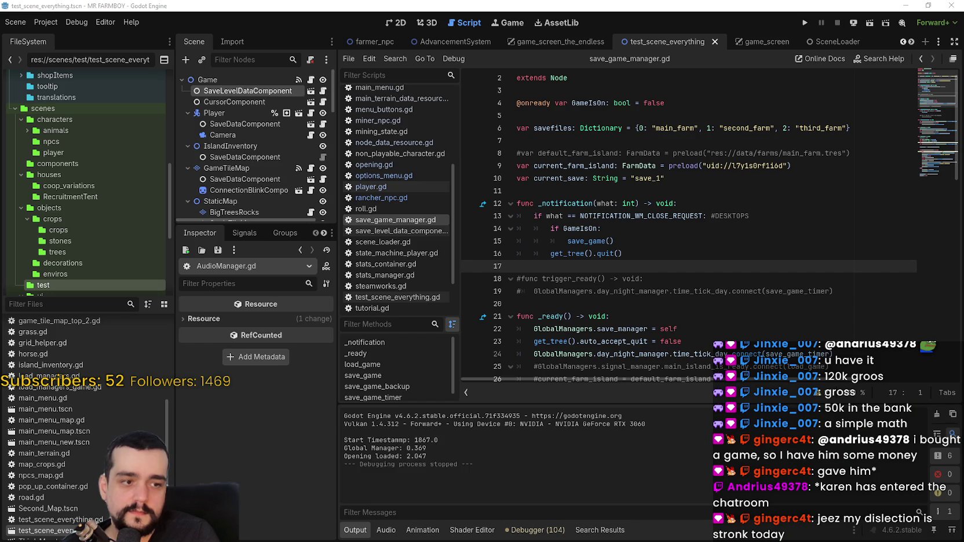
{"action": "left_click", "coordinate": [762, 228]}
{"action": "key", "text": "F5"}
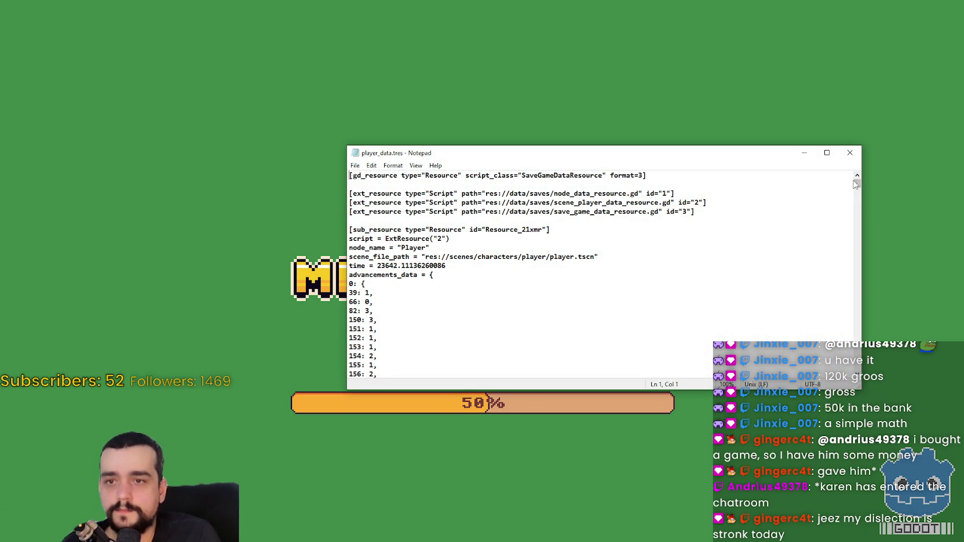
Step: Open the game's save list and scroll to the end of player_data.tres in Notepad
{"action": "left_click_drag", "start_coordinate": [855, 184], "coordinate": [852, 377]}
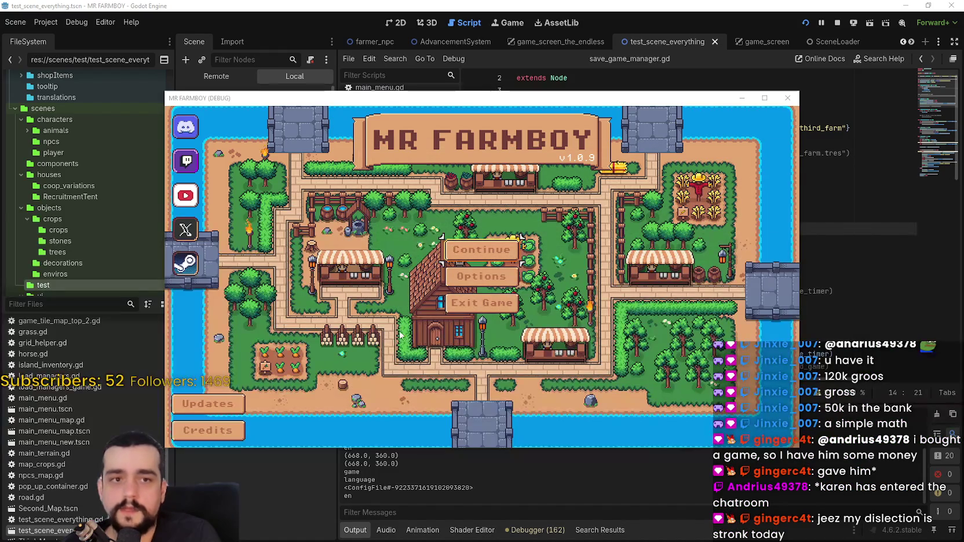
{"action": "left_click", "coordinate": [483, 248]}
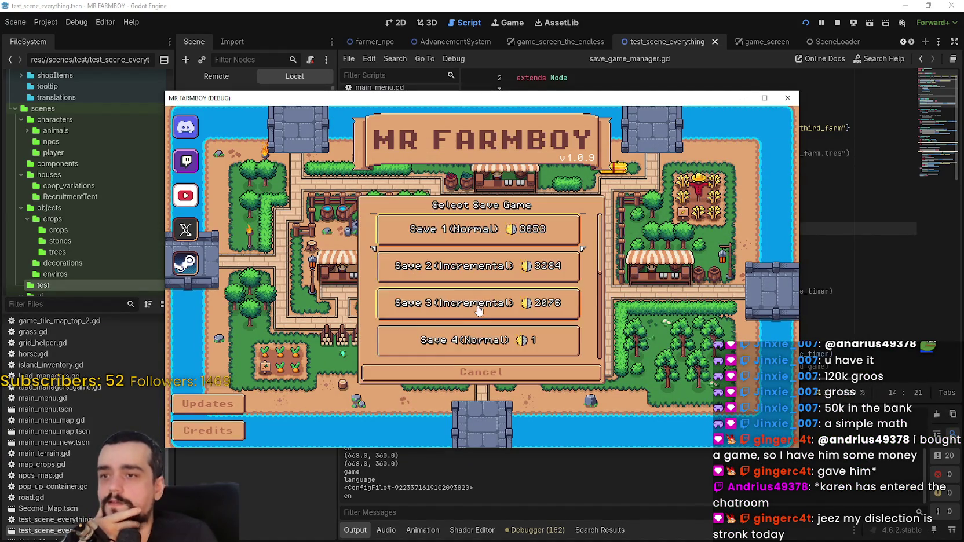
{"action": "scroll", "coordinate": [517, 326], "scroll_direction": "down", "scroll_amount": 3}
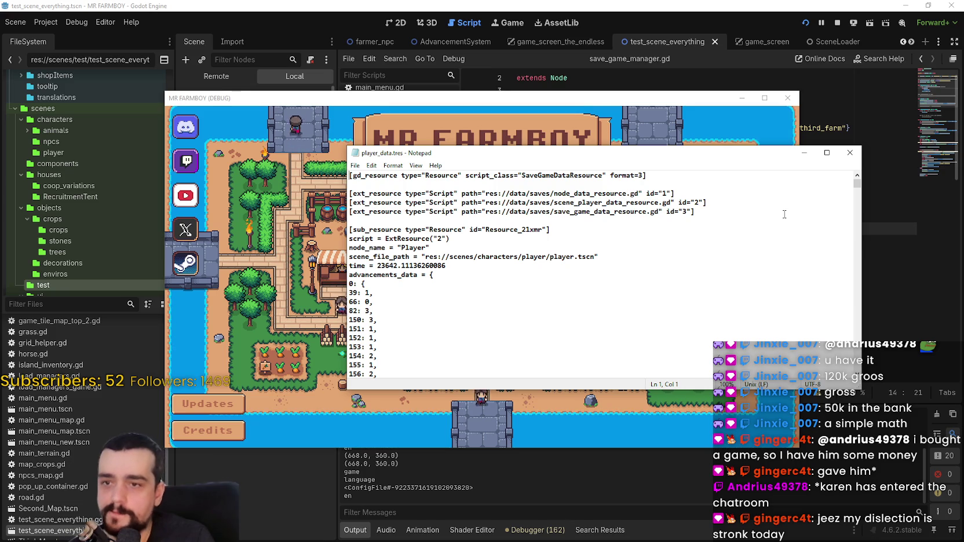
{"action": "scroll", "coordinate": [620, 308], "scroll_direction": "down", "scroll_amount": 15}
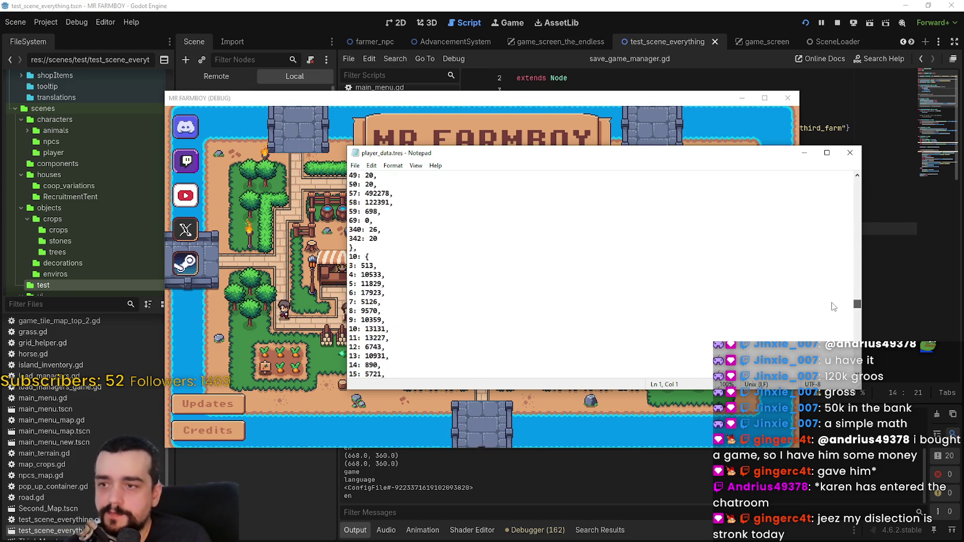
{"action": "mouse_move", "coordinate": [857, 306]}
{"action": "left_mouse_down"}
{"action": "mouse_move", "coordinate": [848, 372]}
{"action": "mouse_move", "coordinate": [850, 363]}
{"action": "left_mouse_up"}
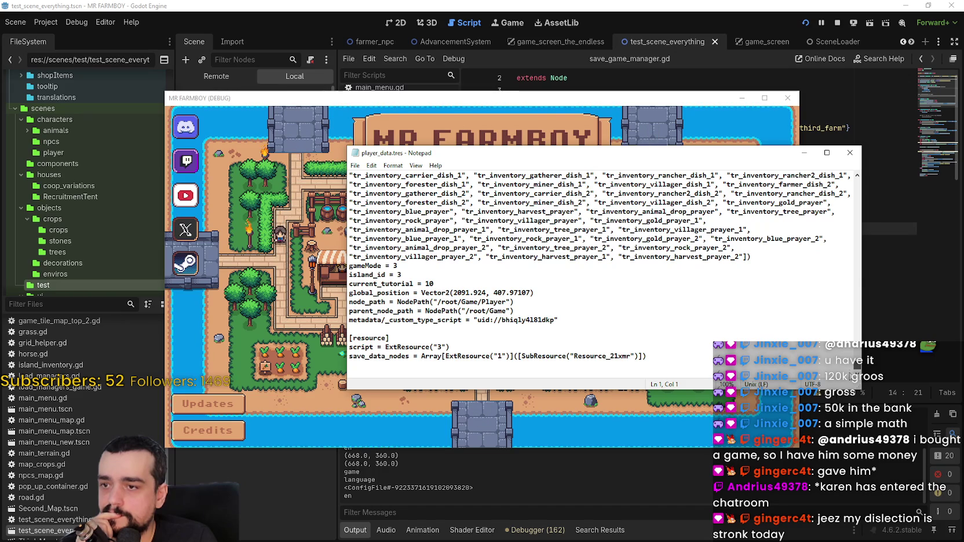
{"action": "left_click_drag", "start_coordinate": [854, 370], "coordinate": [834, 173]}
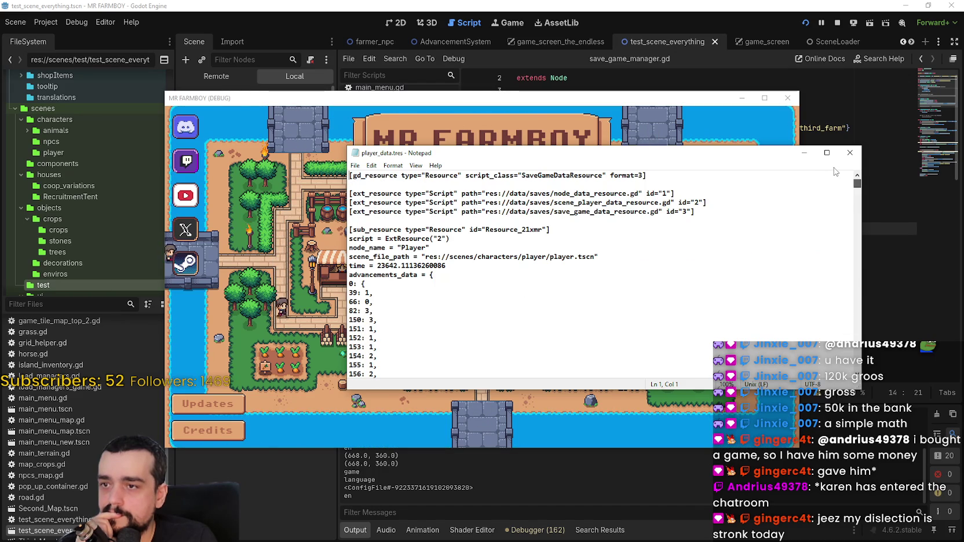
{"action": "scroll", "coordinate": [834, 172], "scroll_direction": "down", "scroll_amount": 10}
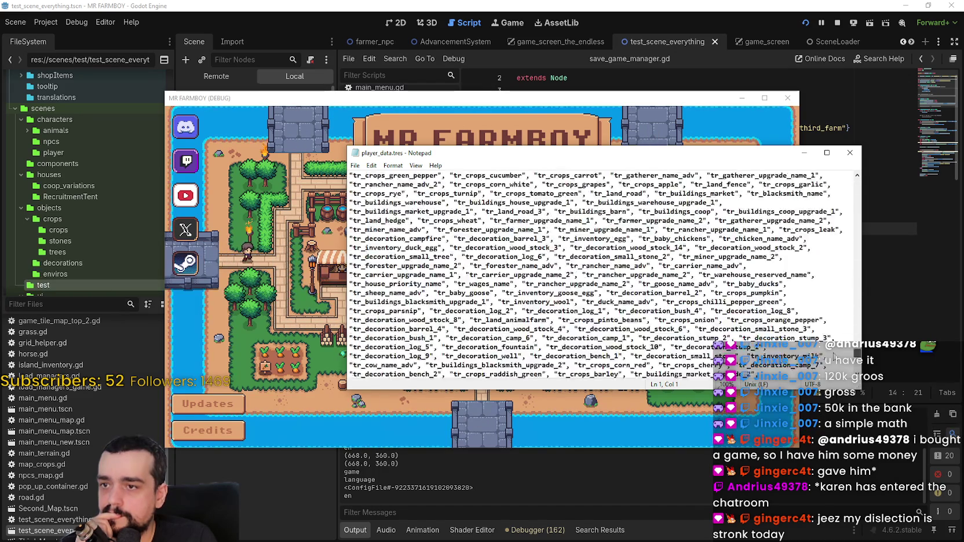
{"action": "scroll", "coordinate": [836, 187], "scroll_direction": "up", "scroll_amount": 10}
{"action": "scroll", "coordinate": [836, 187], "scroll_direction": "down", "scroll_amount": 15}
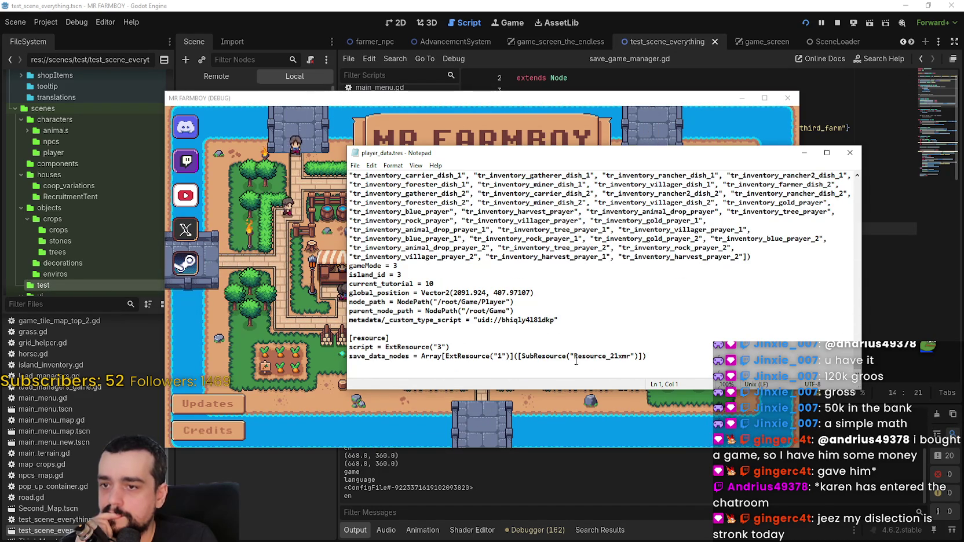
Step: Delete part of the SubResource("Resource_21xmr") reference and save player_data.tres when closing Notepad
{"action": "left_click_drag", "start_coordinate": [589, 357], "coordinate": [550, 357]}
{"action": "key", "text": "Delete"}
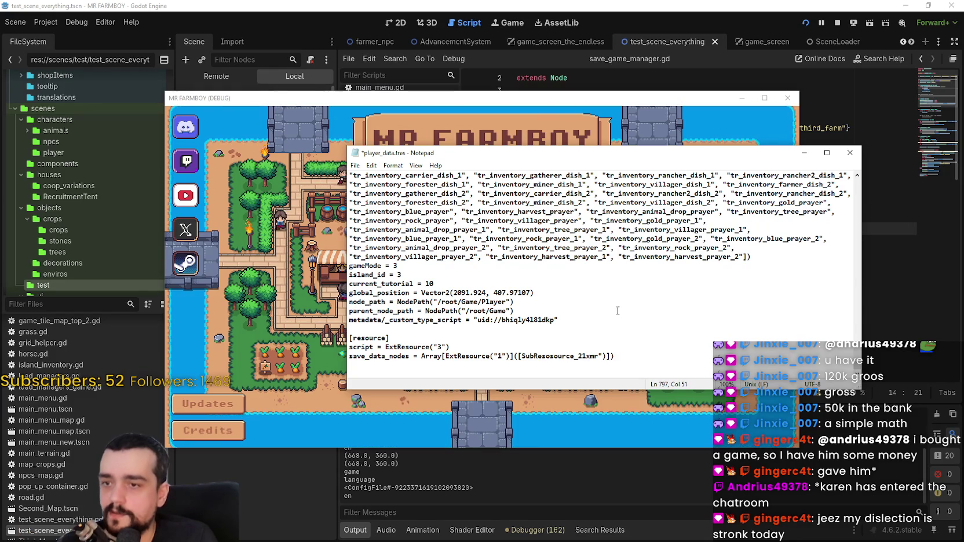
{"action": "left_click", "coordinate": [849, 152]}
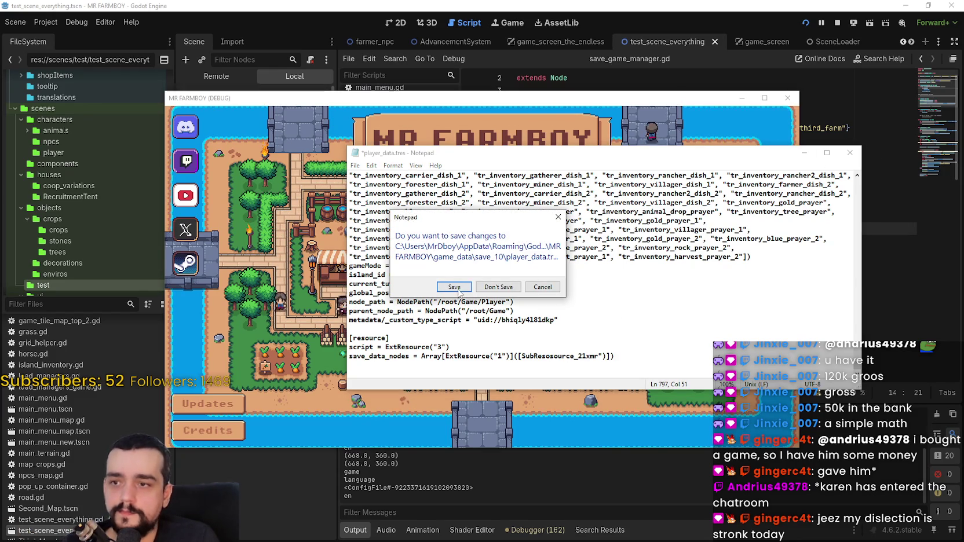
{"action": "left_click", "coordinate": [462, 289]}
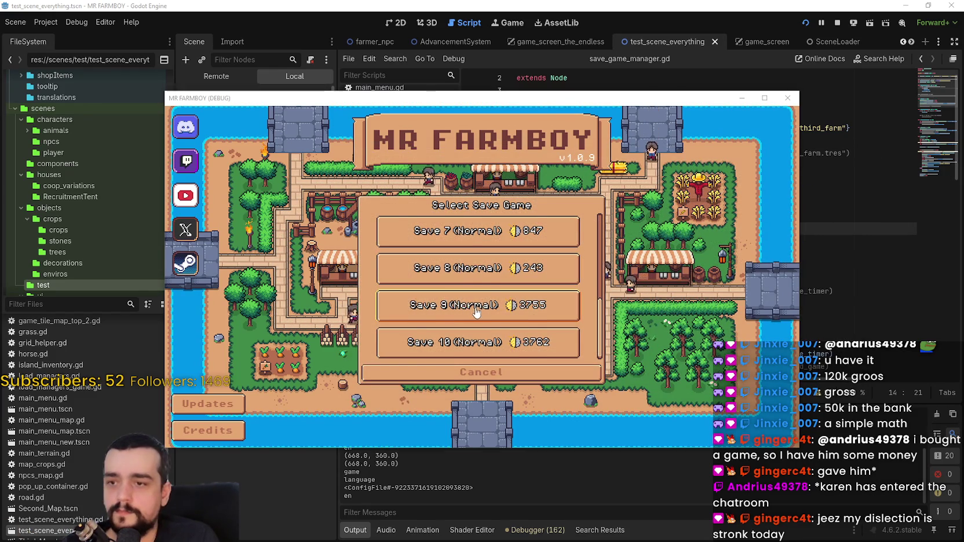
{"action": "scroll", "coordinate": [488, 335], "scroll_direction": "up", "scroll_amount": 1}
Step: Load the edited save, resume past the save_data_nodes error, and stop the debug session
{"action": "left_click", "coordinate": [489, 335]}
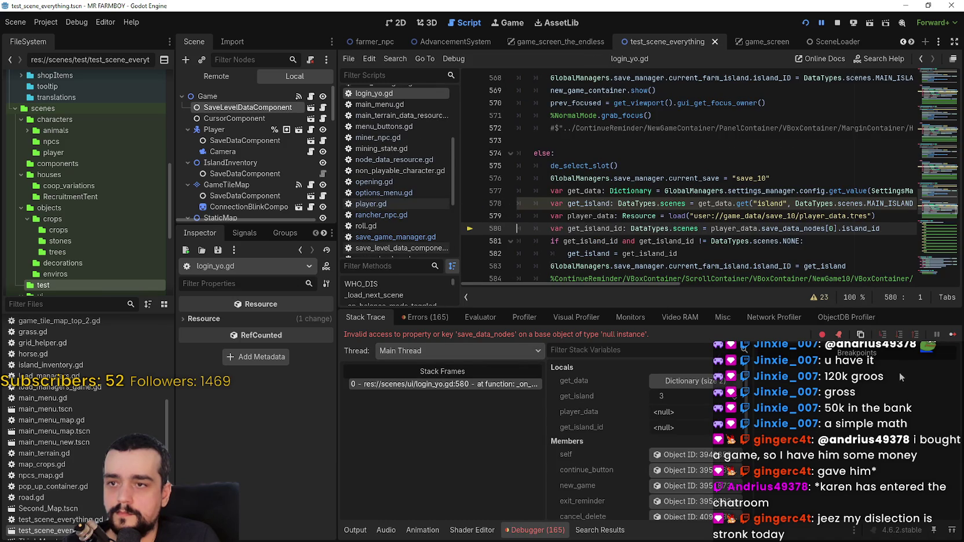
{"action": "left_click", "coordinate": [952, 334]}
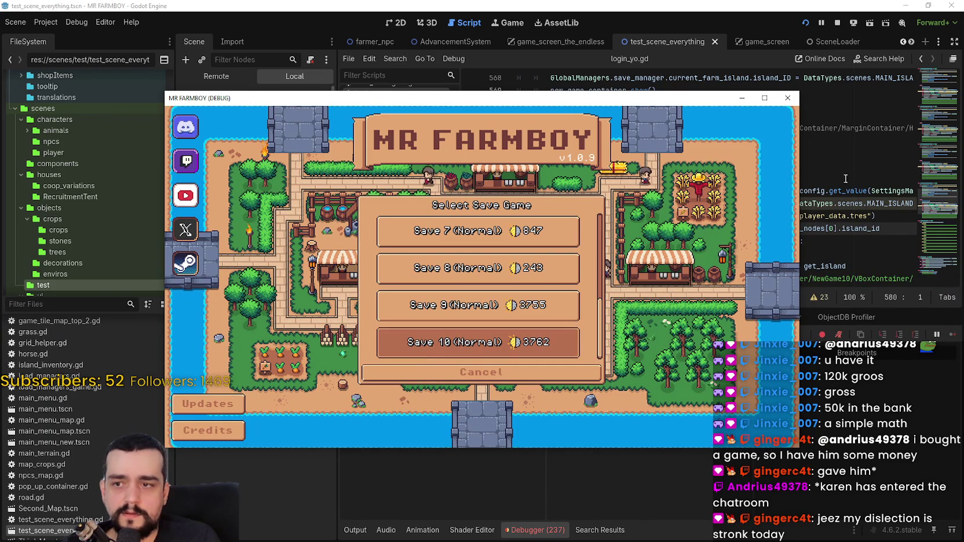
{"action": "left_click", "coordinate": [835, 27]}
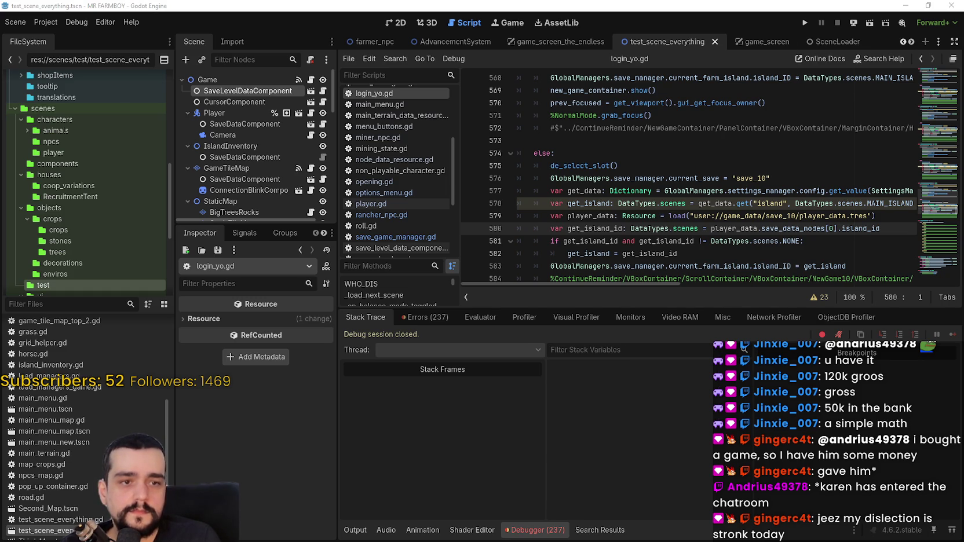
Step: Run the project, choose Continue in the main menu, and select Save 10
{"action": "left_click", "coordinate": [801, 26]}
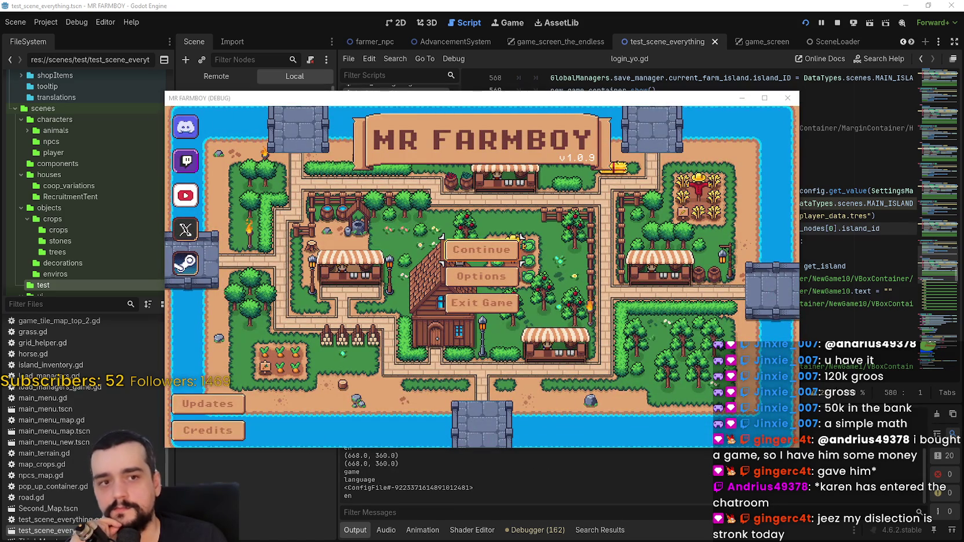
{"action": "left_click", "coordinate": [519, 248]}
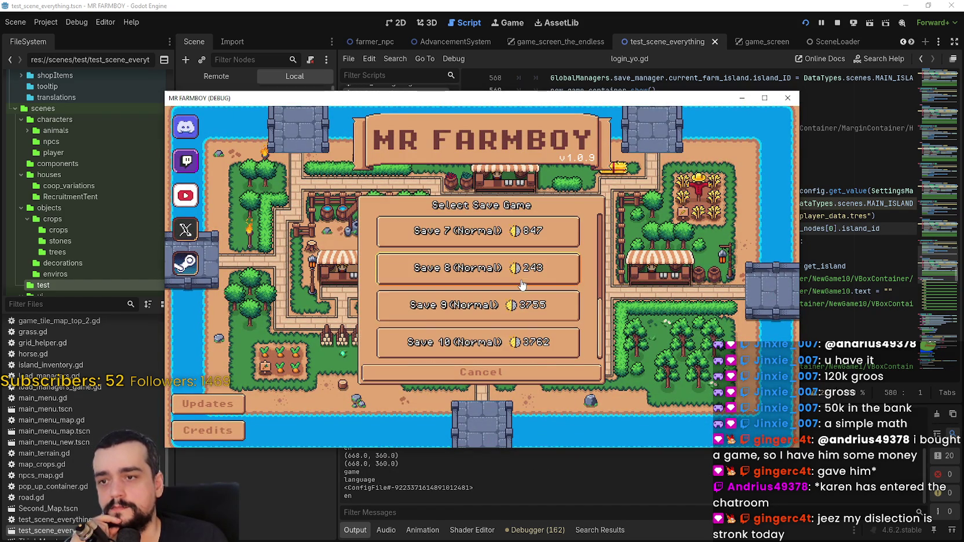
{"action": "left_click", "coordinate": [492, 343]}
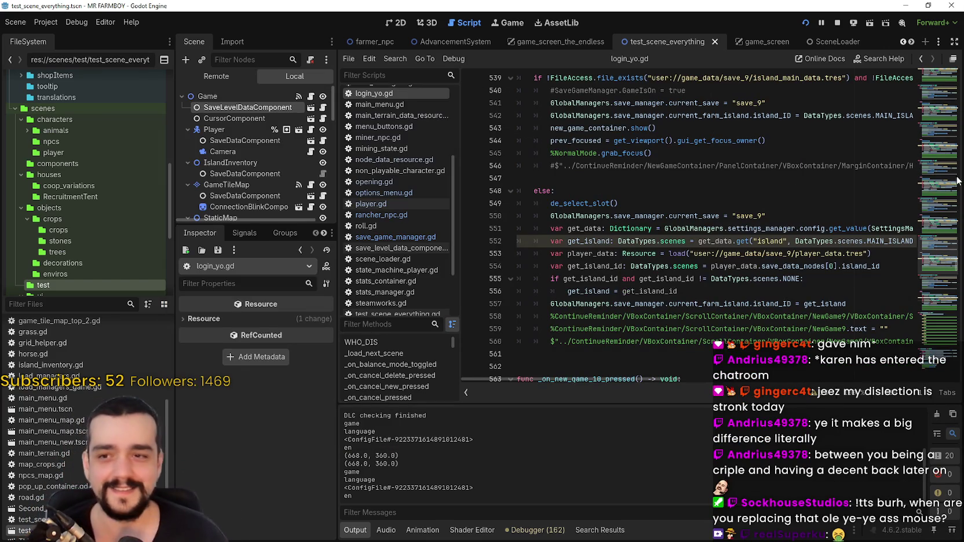
Step: Put the caret at line 547 of login_yo.gd, then return to the MR FARMBOY window
{"action": "left_click", "coordinate": [660, 178]}
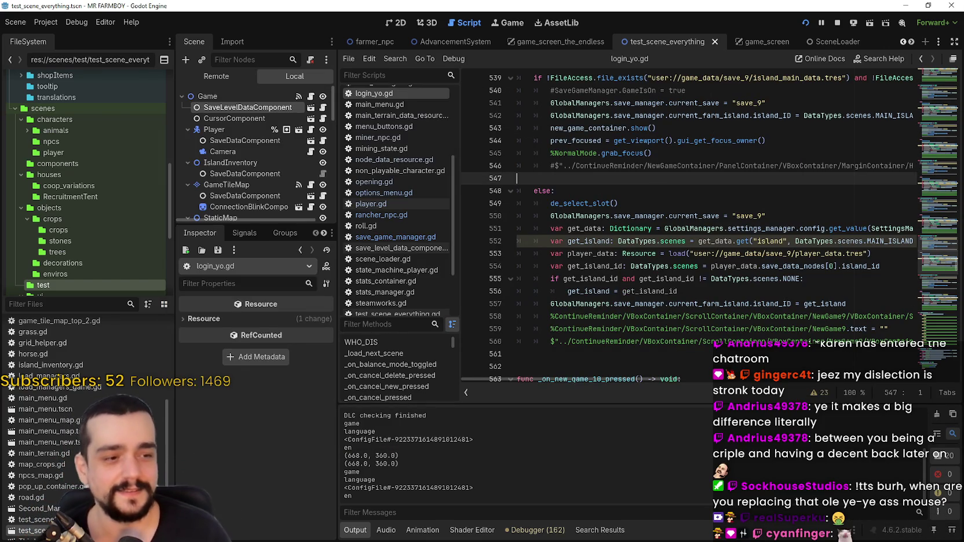
{"action": "key", "text": "alt+Tab"}
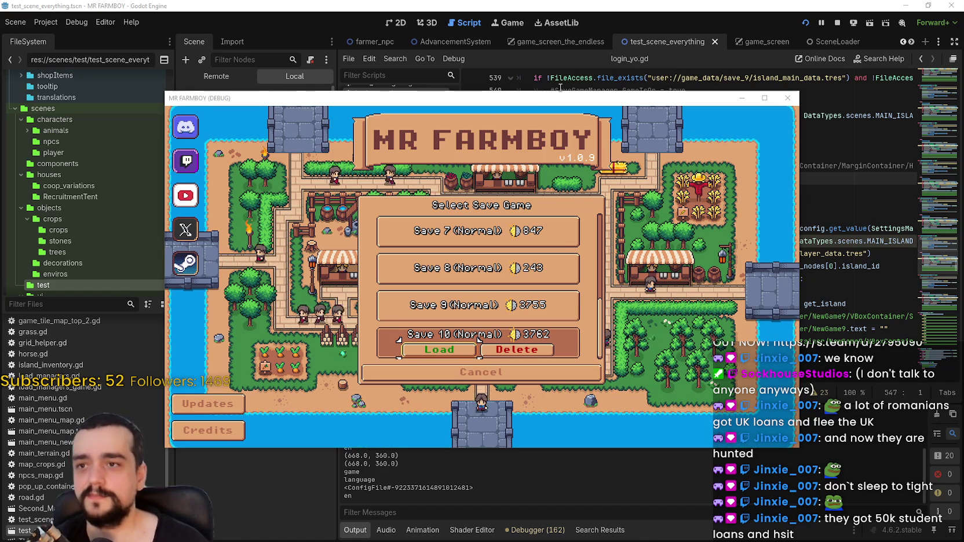
Step: Delete the Save 10 slot, test loading a remaining save, then stop the game
{"action": "left_click_drag", "start_coordinate": [552, 102], "coordinate": [610, 40]}
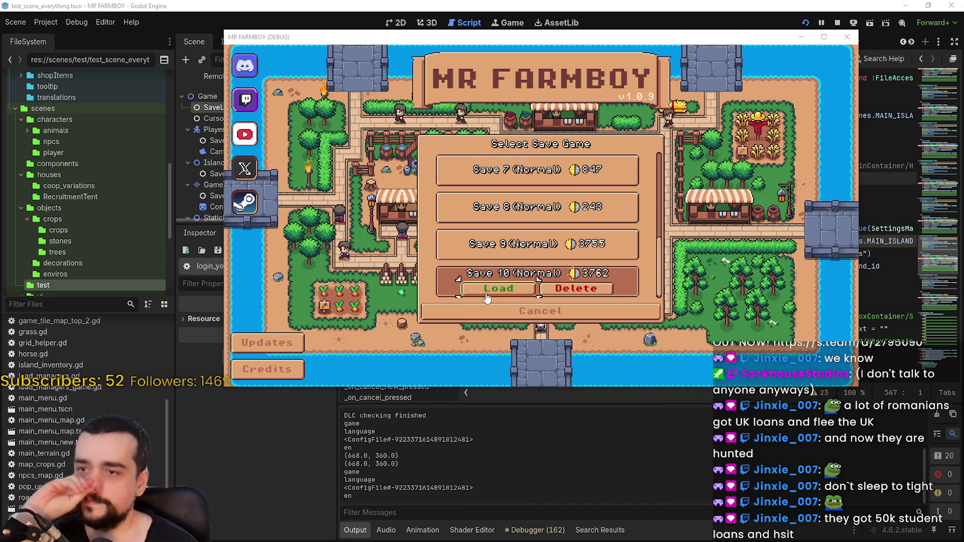
{"action": "left_click", "coordinate": [575, 287]}
{"action": "left_click", "coordinate": [526, 232]}
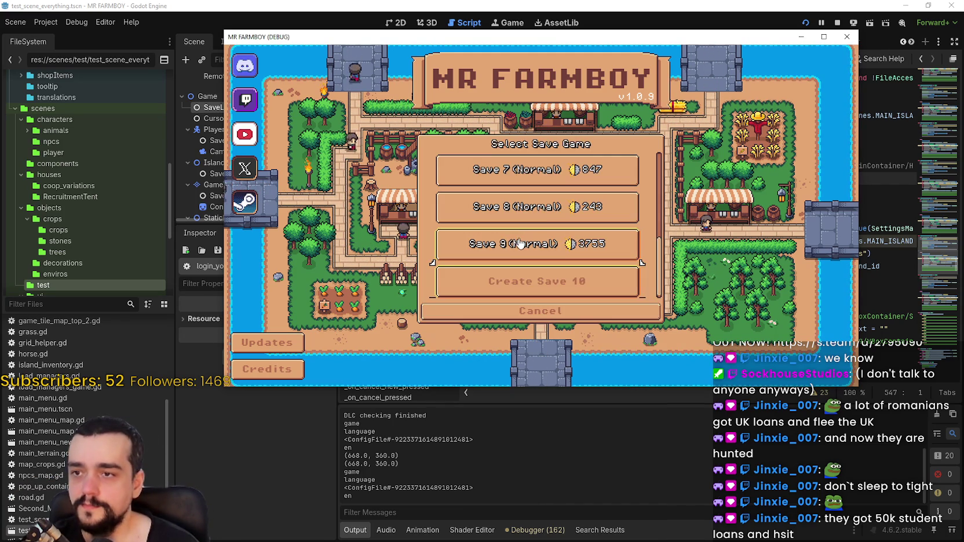
{"action": "left_click", "coordinate": [498, 250]}
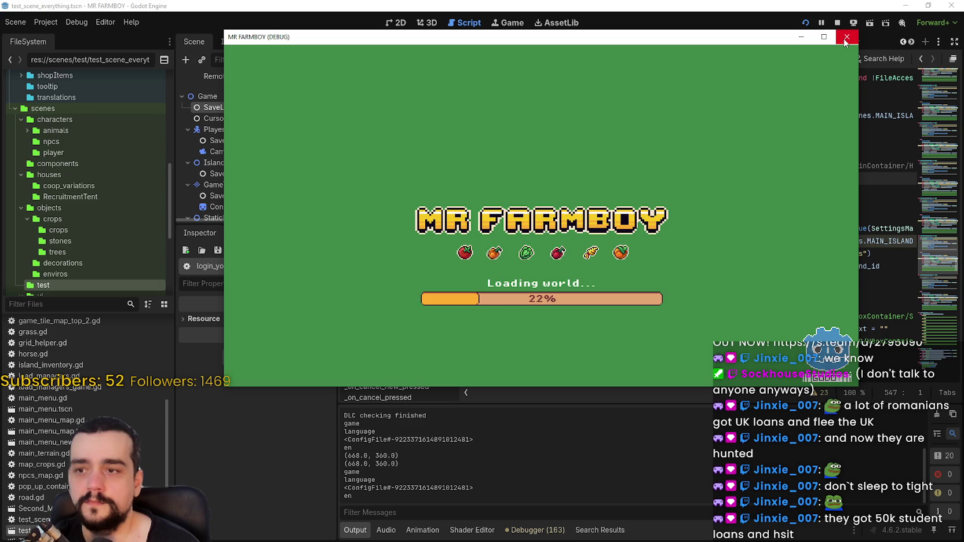
{"action": "left_click", "coordinate": [845, 38]}
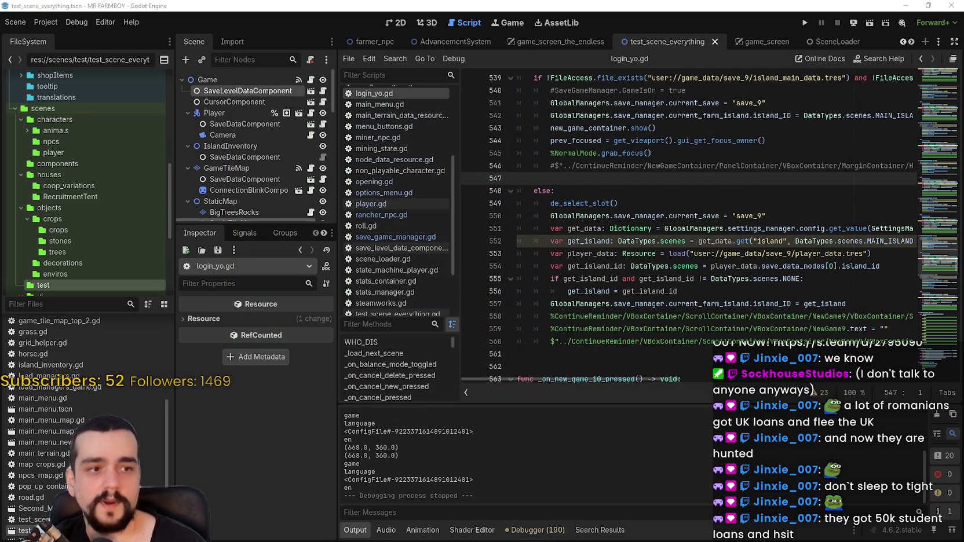
Step: Relaunch the MR FARMBOY project from the editor toolbar's Run Project button
{"action": "left_click", "coordinate": [804, 22]}
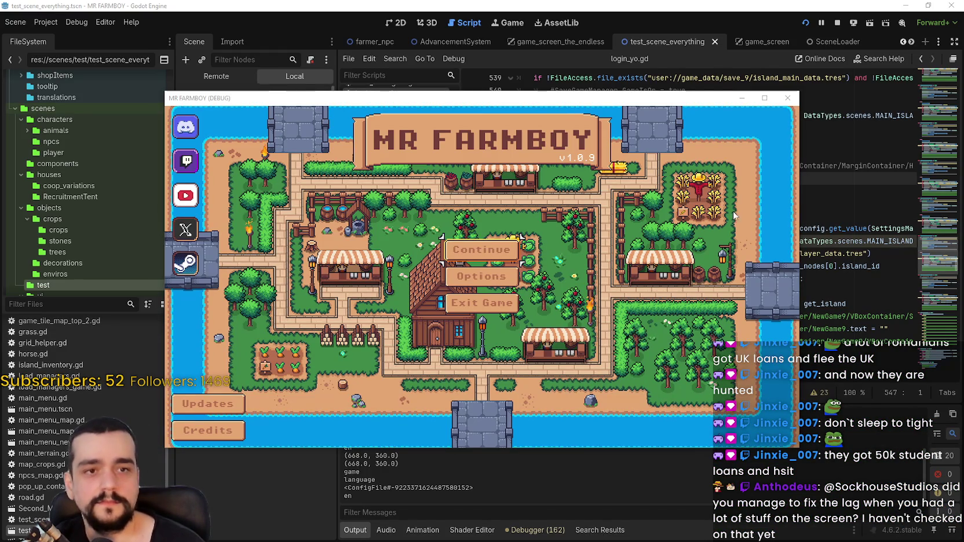
Step: Open the game's save list and select the Save 9 slot
{"action": "left_click", "coordinate": [468, 248]}
{"action": "scroll", "coordinate": [551, 290], "scroll_direction": "down", "scroll_amount": 3}
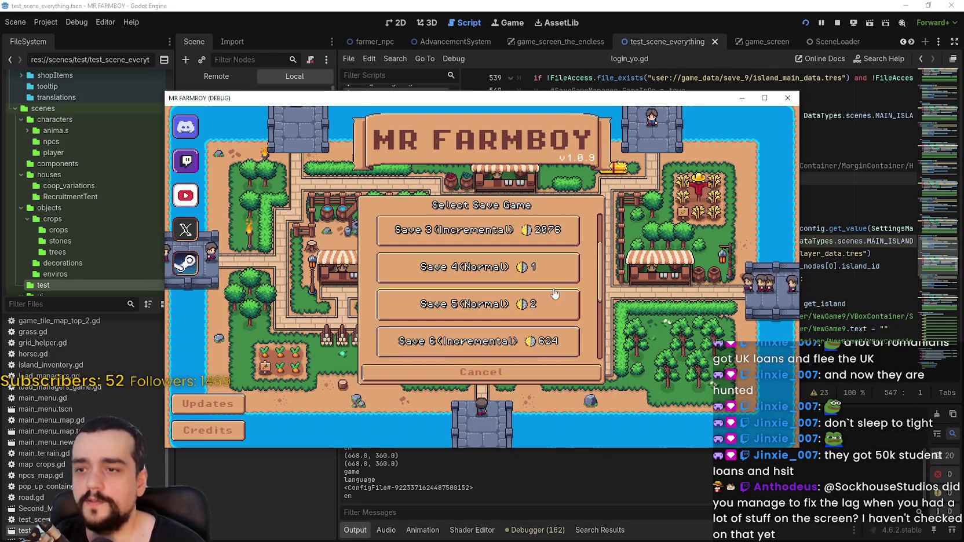
{"action": "scroll", "coordinate": [467, 307], "scroll_direction": "down", "scroll_amount": 3}
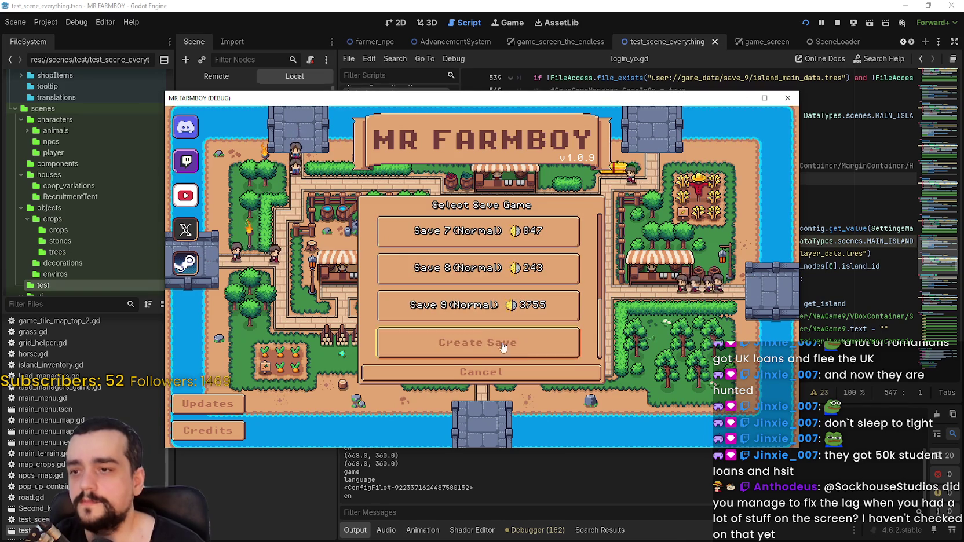
{"action": "left_click", "coordinate": [467, 312]}
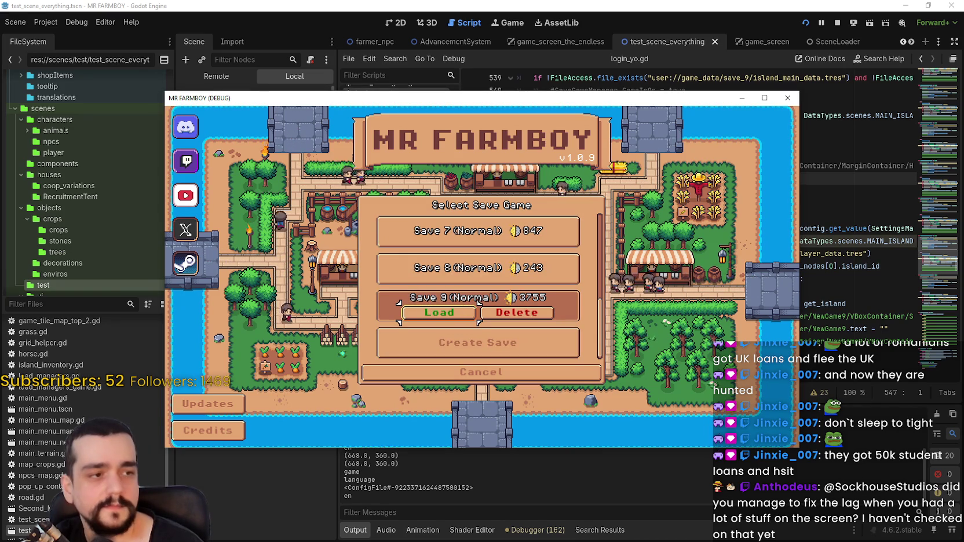
Step: Review Save 9's player_data.tres in Notepad, then load Save 9 and stop the game
{"action": "left_click", "coordinate": [473, 307]}
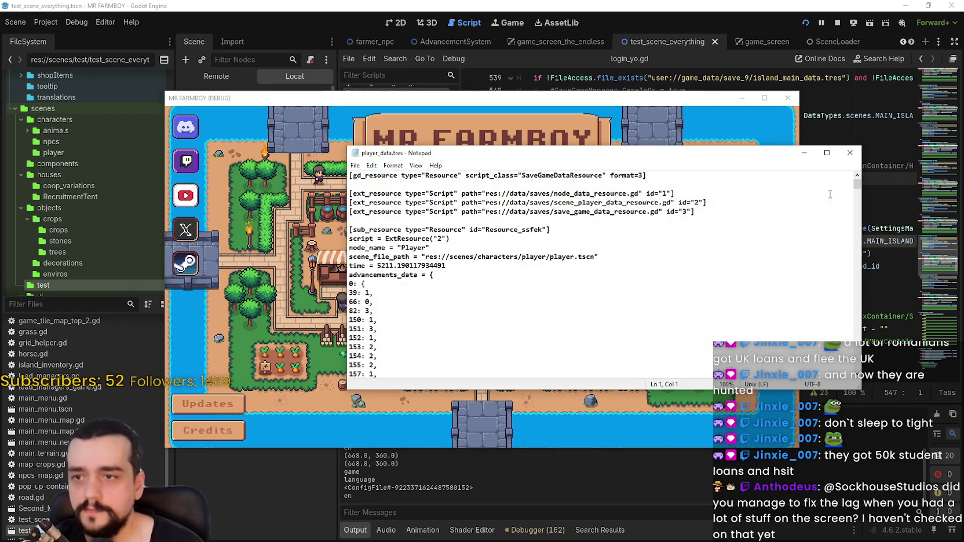
{"action": "left_click_drag", "start_coordinate": [856, 185], "coordinate": [847, 381]}
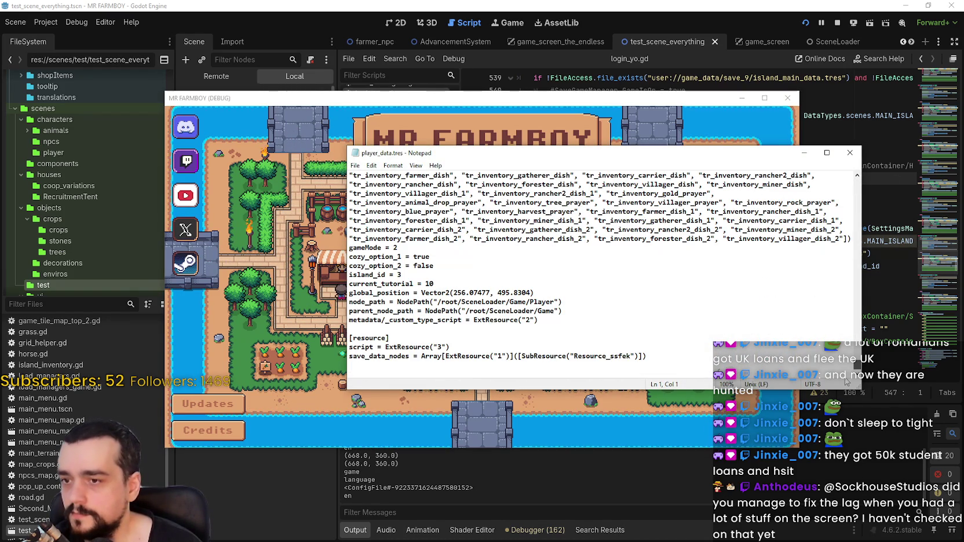
{"action": "left_click", "coordinate": [847, 154]}
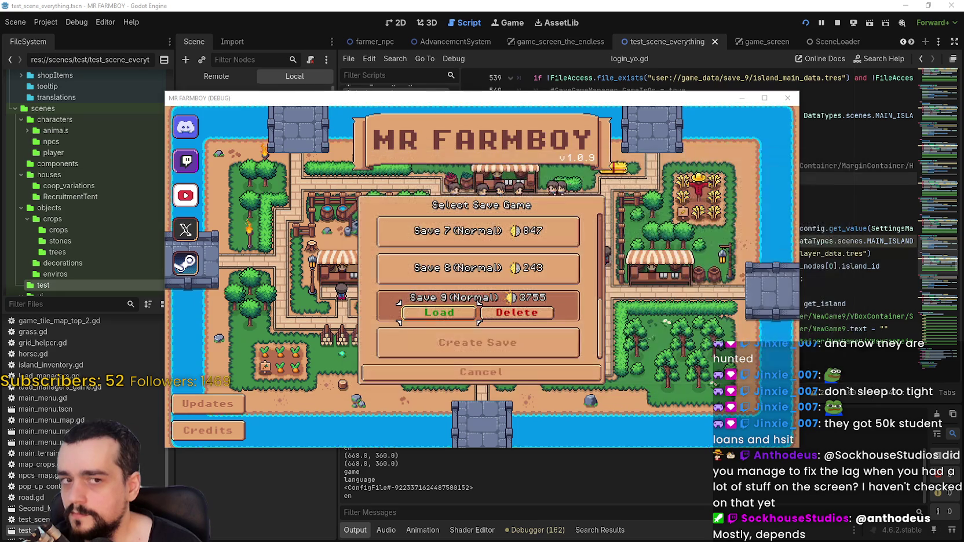
{"action": "left_click", "coordinate": [462, 317]}
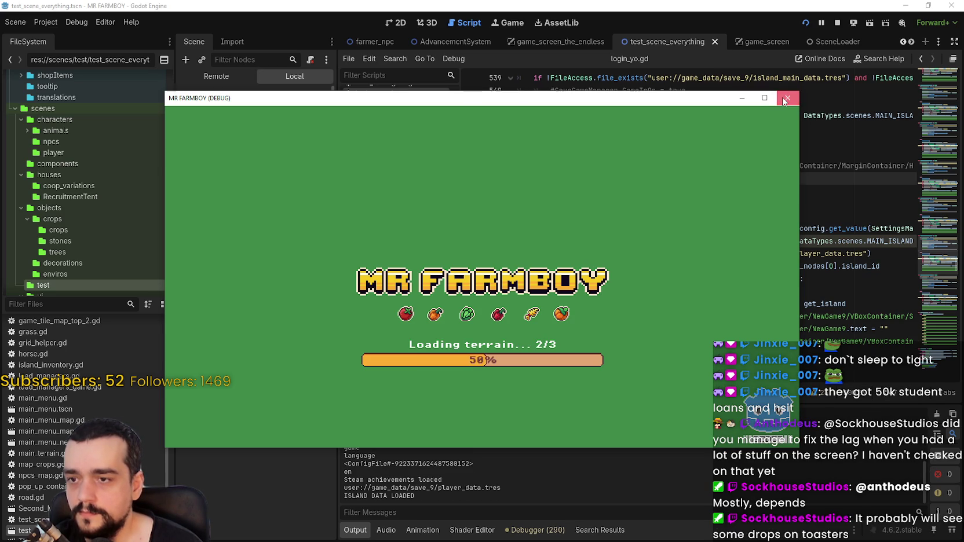
{"action": "left_click", "coordinate": [784, 100]}
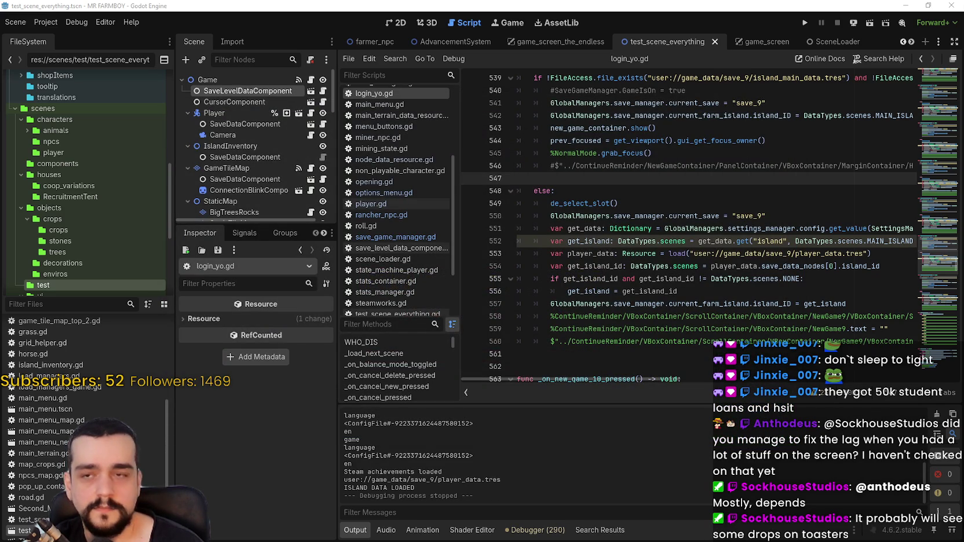
Step: Rerun the game, pick Save 9 from the scrolled save list, and load it
{"action": "left_click", "coordinate": [806, 22]}
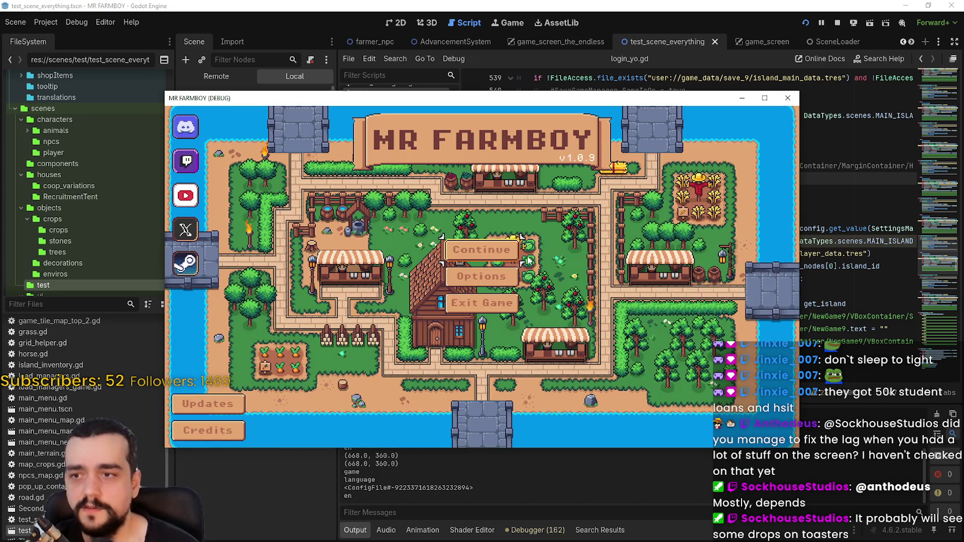
{"action": "left_click", "coordinate": [527, 257]}
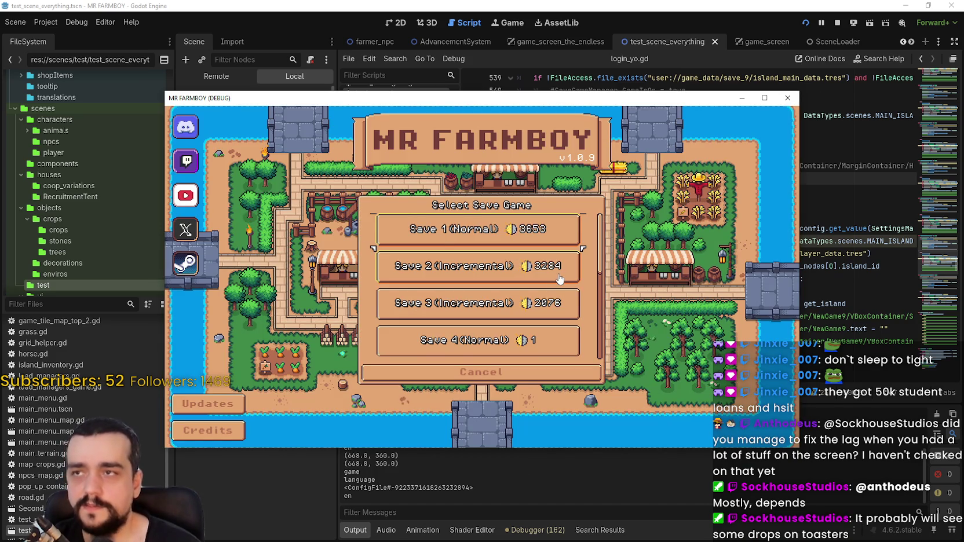
{"action": "scroll", "coordinate": [540, 270], "scroll_direction": "down", "scroll_amount": 3}
{"action": "scroll", "coordinate": [540, 269], "scroll_direction": "down", "scroll_amount": 3}
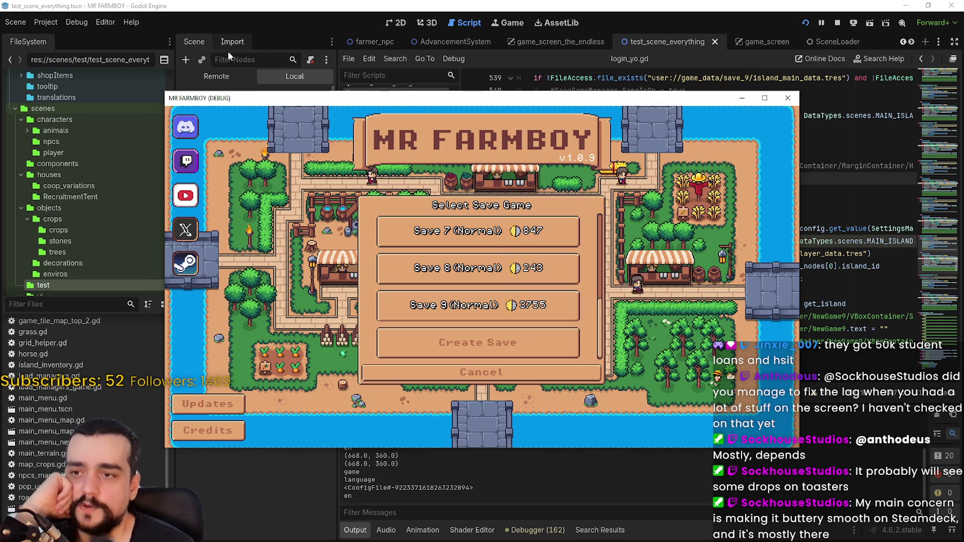
{"action": "left_click_drag", "start_coordinate": [248, 102], "coordinate": [316, 89]}
{"action": "left_click", "coordinate": [544, 258]}
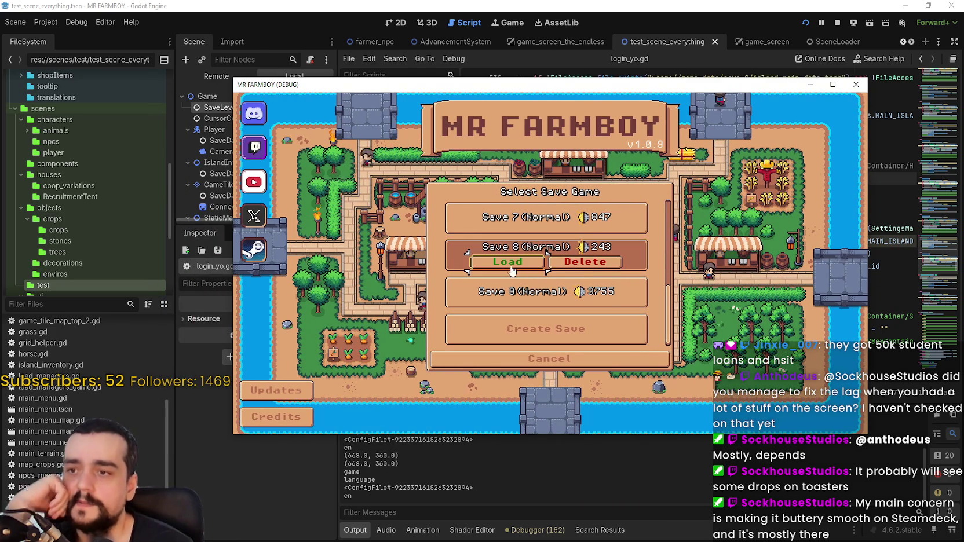
{"action": "left_click", "coordinate": [545, 290]}
{"action": "left_click", "coordinate": [507, 298]}
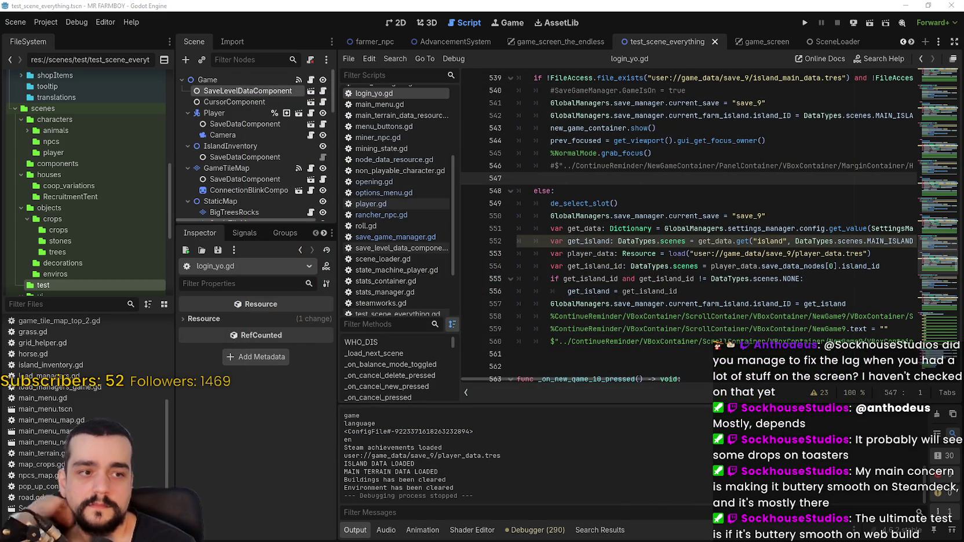
Step: Relaunch the game with F5 and open its save list
{"action": "key", "text": "F5"}
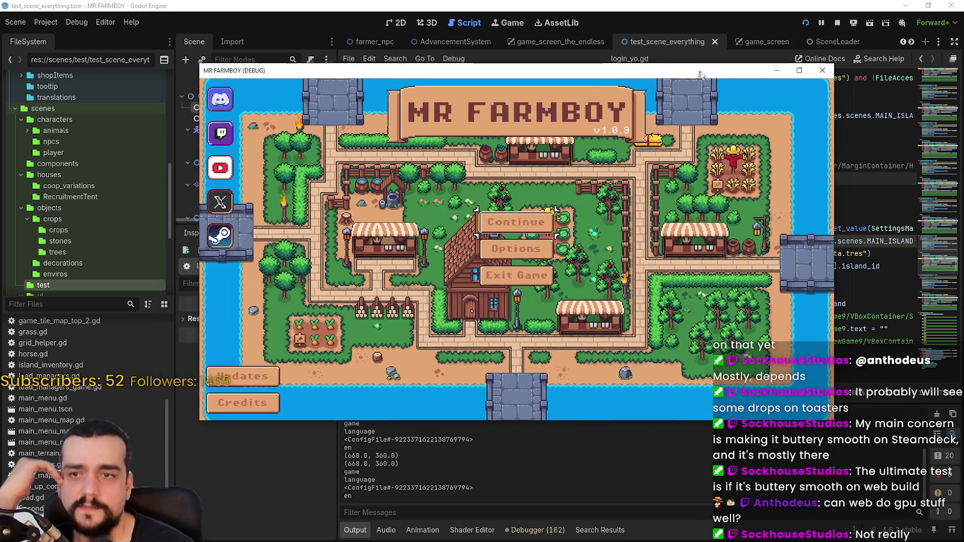
{"action": "left_click_drag", "start_coordinate": [699, 75], "coordinate": [709, 52]}
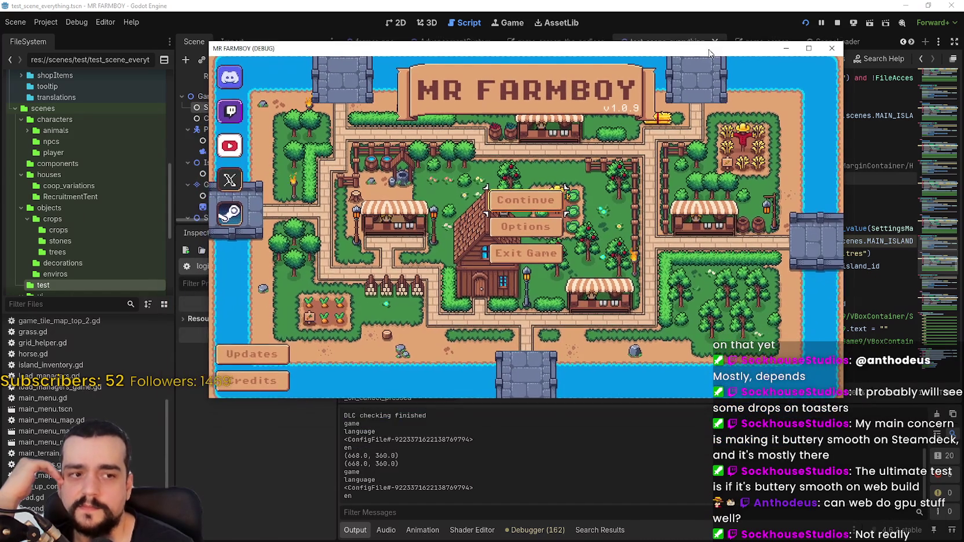
{"action": "left_click", "coordinate": [537, 210]}
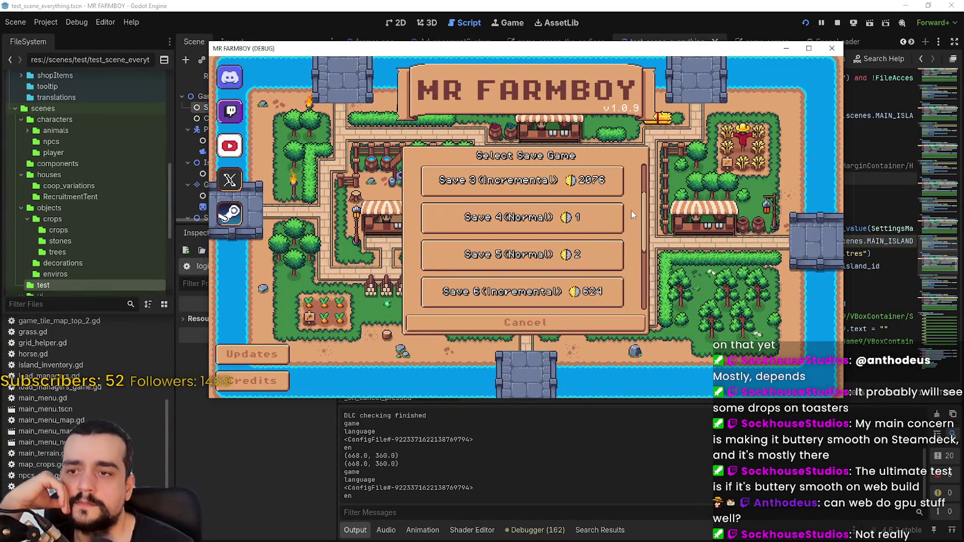
{"action": "scroll", "coordinate": [632, 215], "scroll_direction": "down", "scroll_amount": 3}
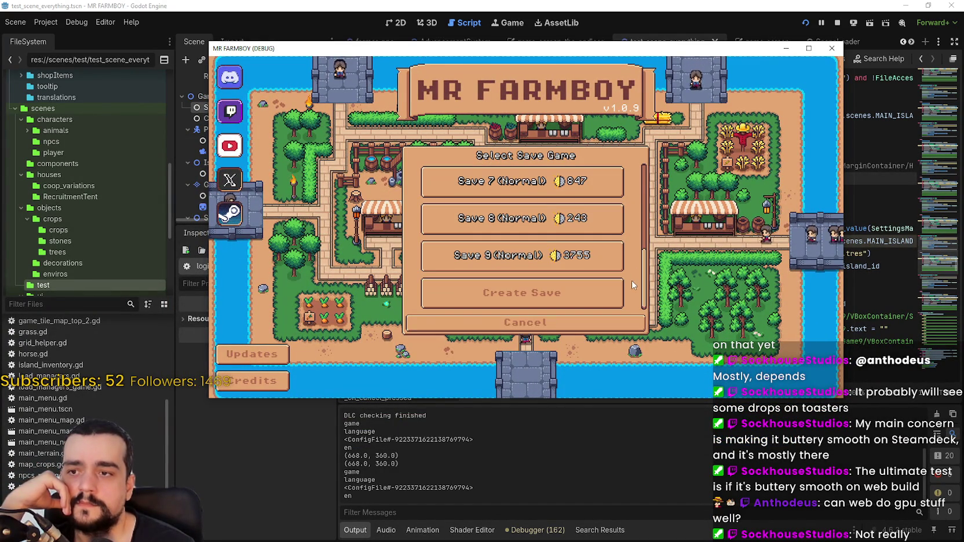
Step: Load the Save 9 world, then pause and return to the Godot editor
{"action": "left_click", "coordinate": [595, 265]}
{"action": "left_click", "coordinate": [497, 225]}
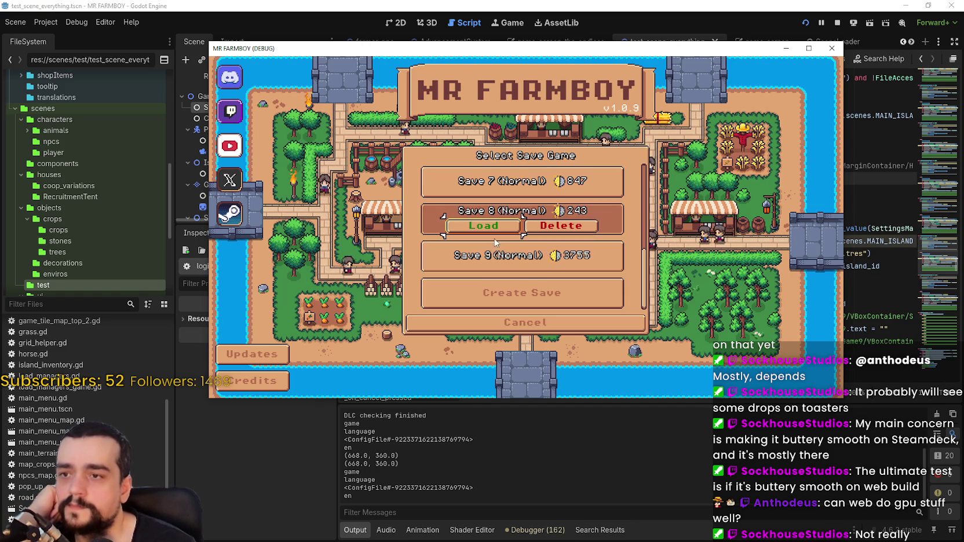
{"action": "left_click", "coordinate": [500, 260]}
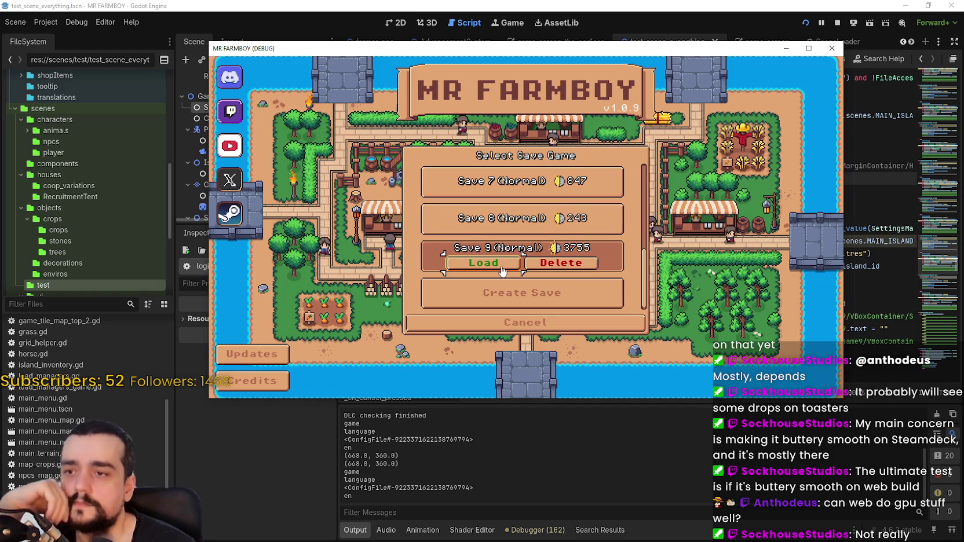
{"action": "left_click", "coordinate": [502, 270]}
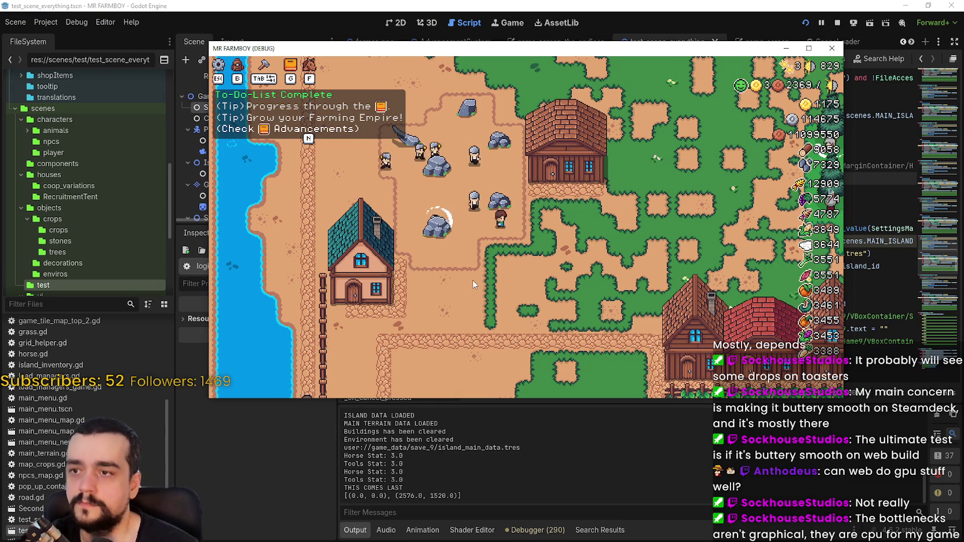
{"action": "key", "text": "Escape"}
{"action": "key", "text": "F8"}
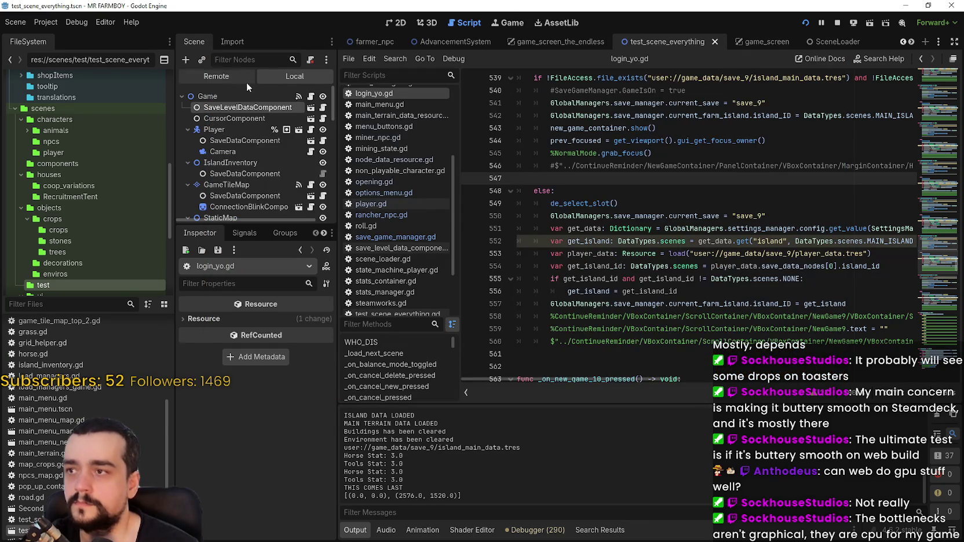
Step: In the Remote scene tree, check that GlobalManagers' SaveGameManager has current_save set to save_9
{"action": "left_click", "coordinate": [235, 78]}
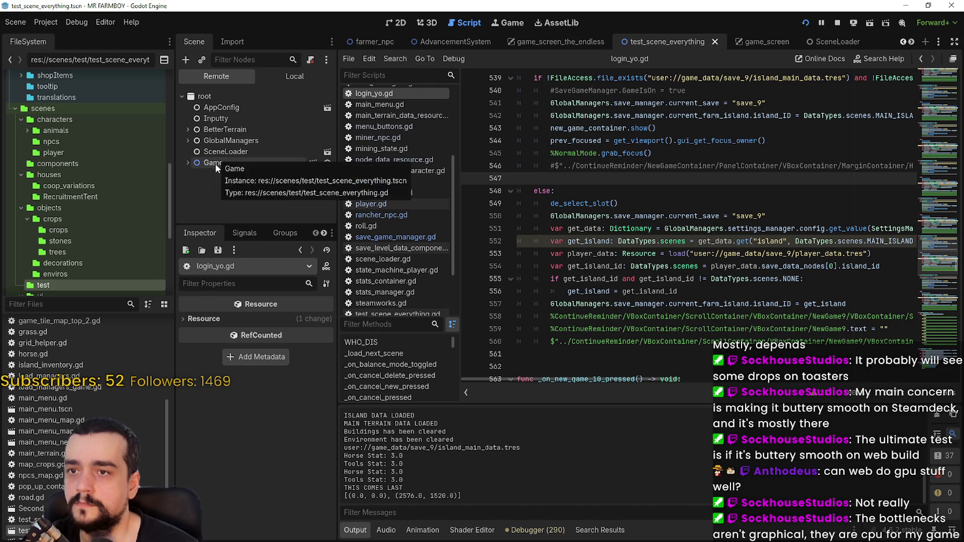
{"action": "left_click", "coordinate": [185, 140]}
{"action": "scroll", "coordinate": [253, 169], "scroll_direction": "down", "scroll_amount": 1}
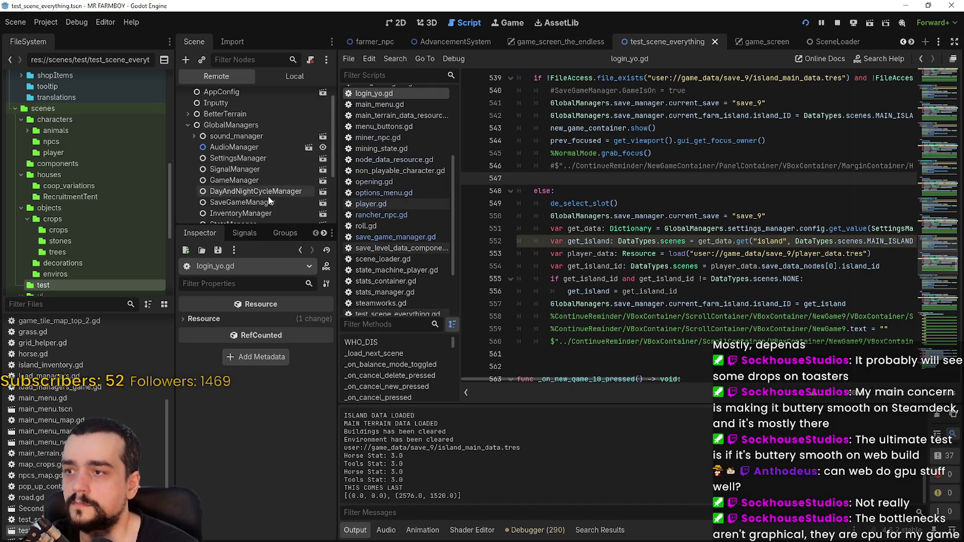
{"action": "scroll", "coordinate": [254, 177], "scroll_direction": "down", "scroll_amount": 4}
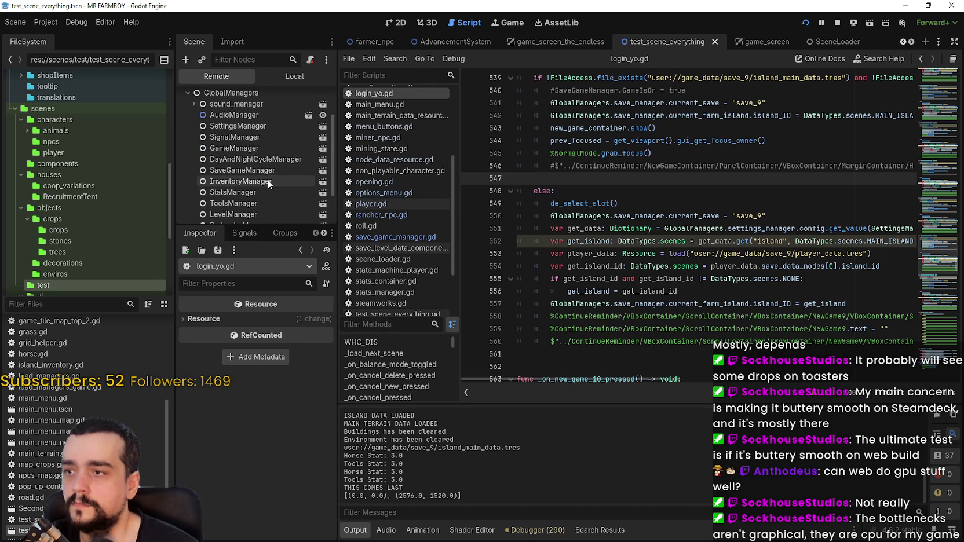
{"action": "left_click", "coordinate": [257, 126]}
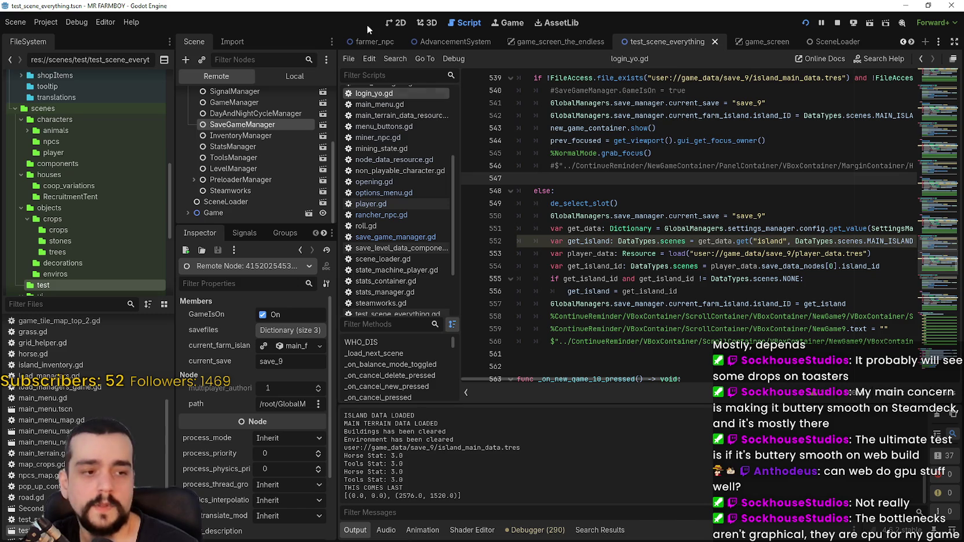
Step: Switch the Scene dock back to Local, then bring the game forward and resume it
{"action": "left_click", "coordinate": [293, 75]}
{"action": "left_click", "coordinate": [262, 118]}
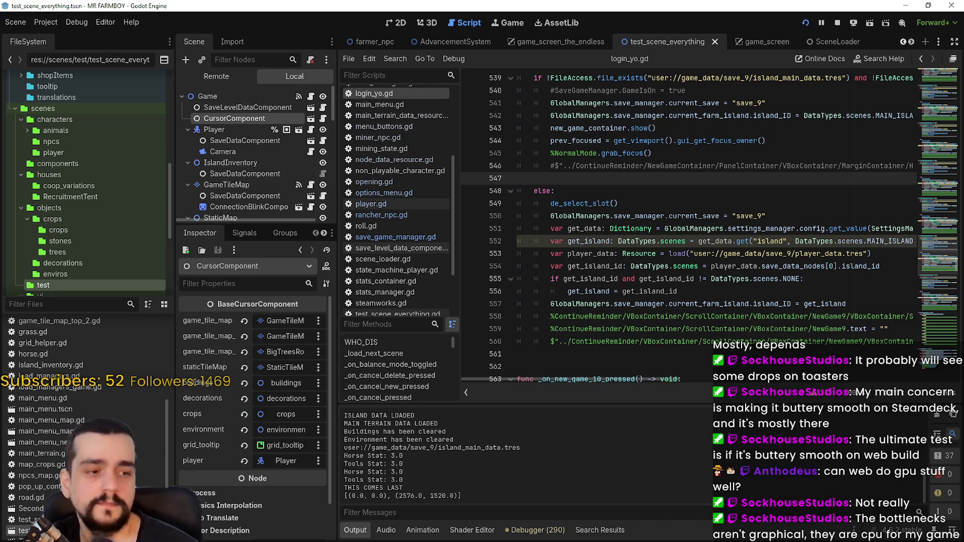
{"action": "key", "text": "alt+Tab"}
{"action": "left_click", "coordinate": [517, 174]}
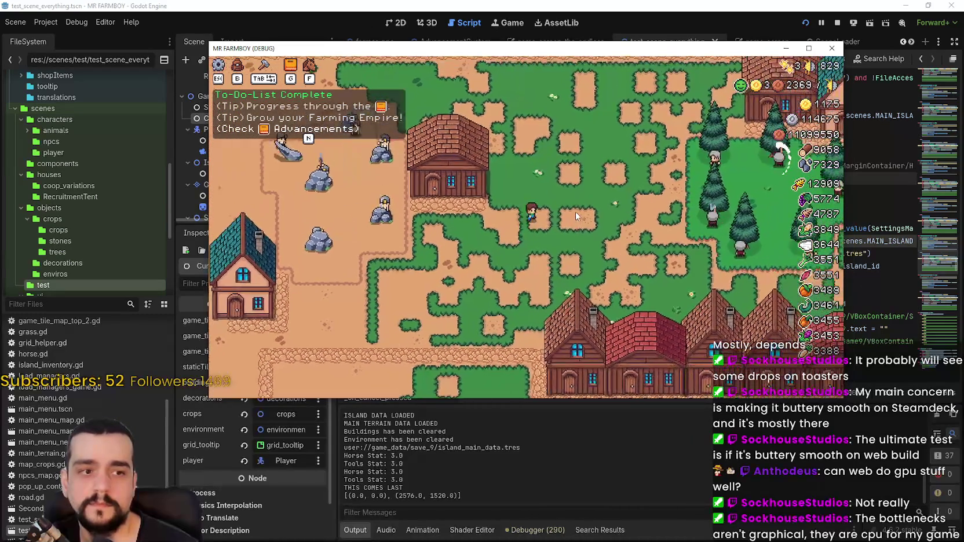
Step: Maximize the game window and walk over to chop the yellow tree and another tree
{"action": "scroll", "coordinate": [557, 164], "scroll_direction": "up", "scroll_amount": 3}
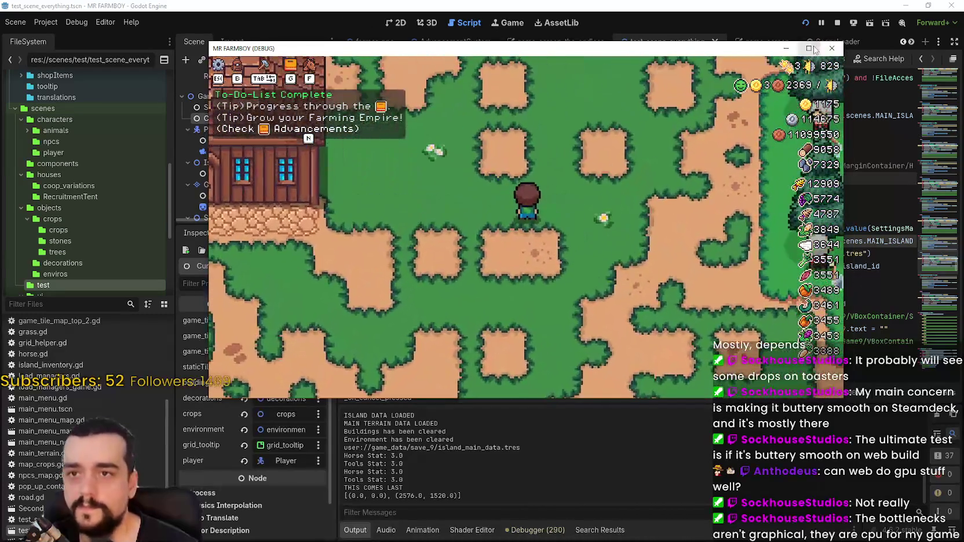
{"action": "left_click", "coordinate": [812, 49]}
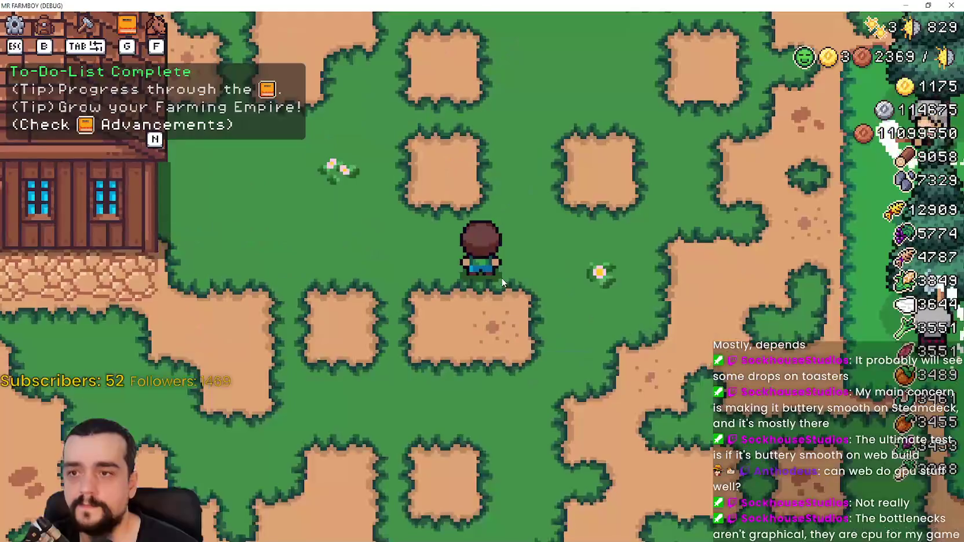
{"action": "scroll", "coordinate": [500, 270], "scroll_direction": "down", "scroll_amount": 3}
{"action": "key", "text": "w"}
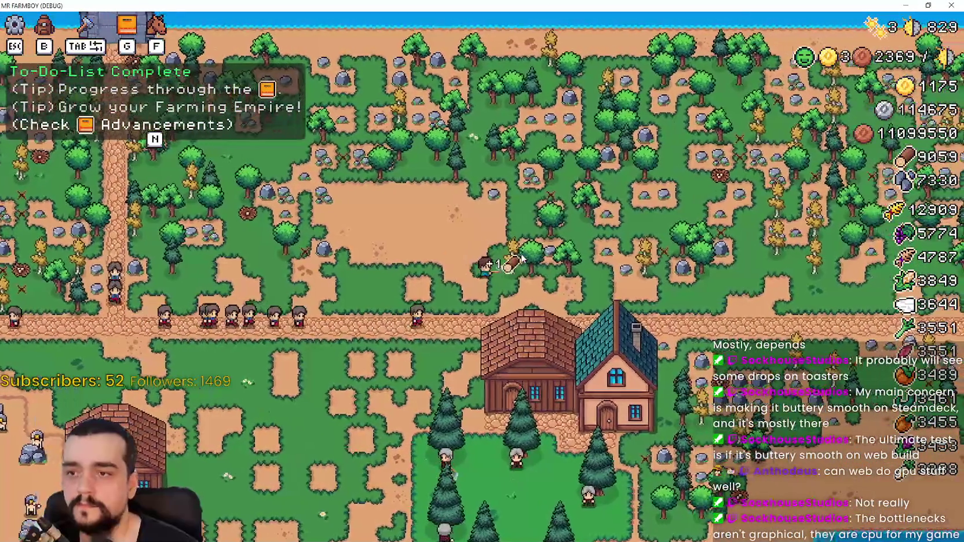
{"action": "scroll", "coordinate": [522, 259], "scroll_direction": "up", "scroll_amount": 4}
{"action": "key", "text": "d"}
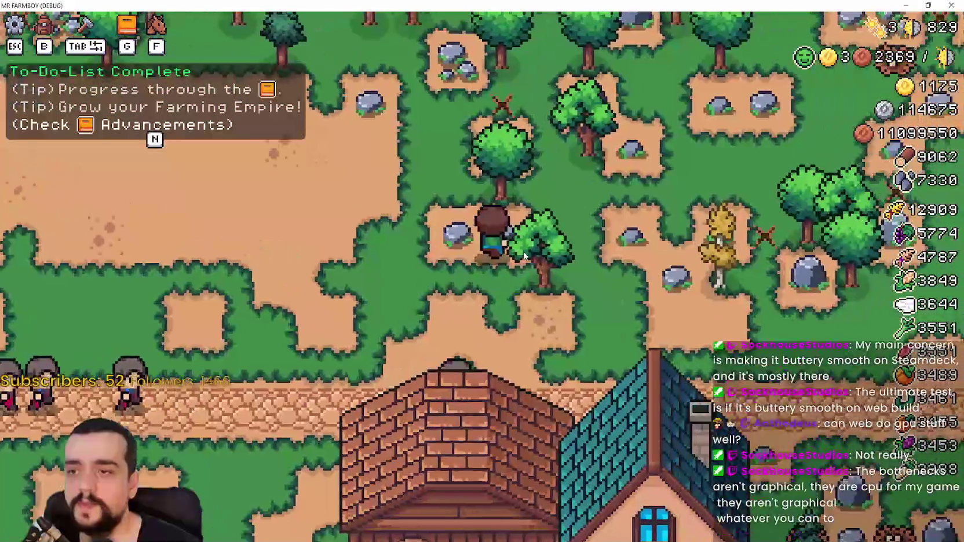
{"action": "key", "text": "d"}
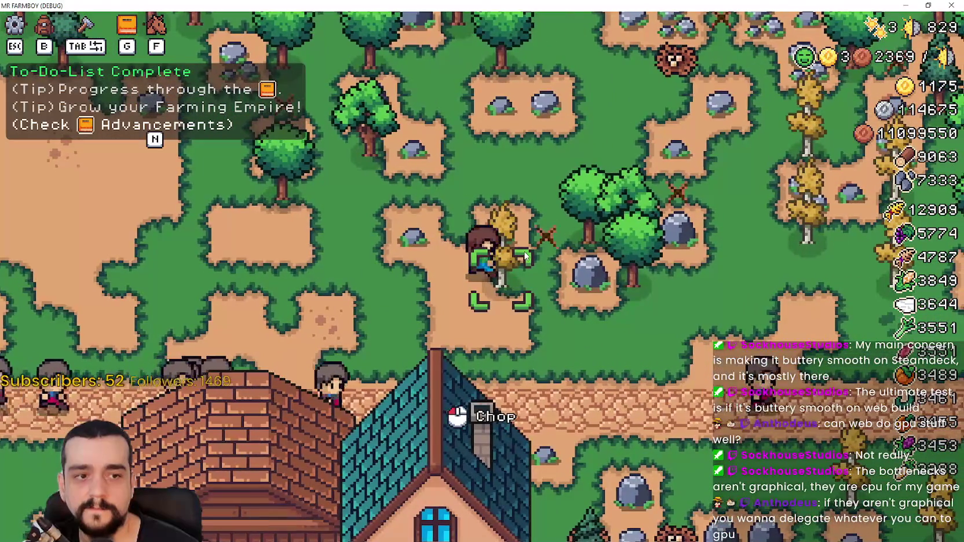
{"action": "left_click", "coordinate": [524, 255]}
{"action": "key", "text": "w"}
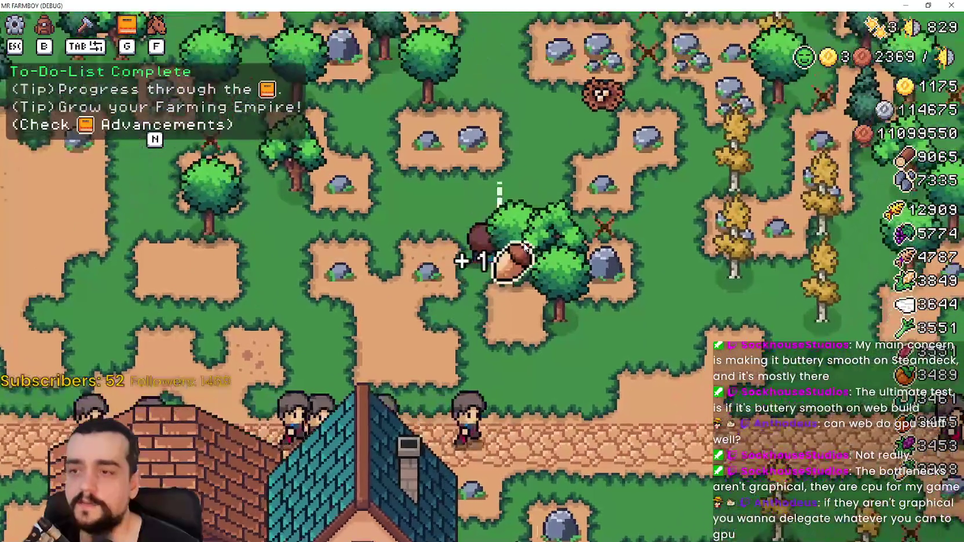
{"action": "left_click", "coordinate": [524, 244]}
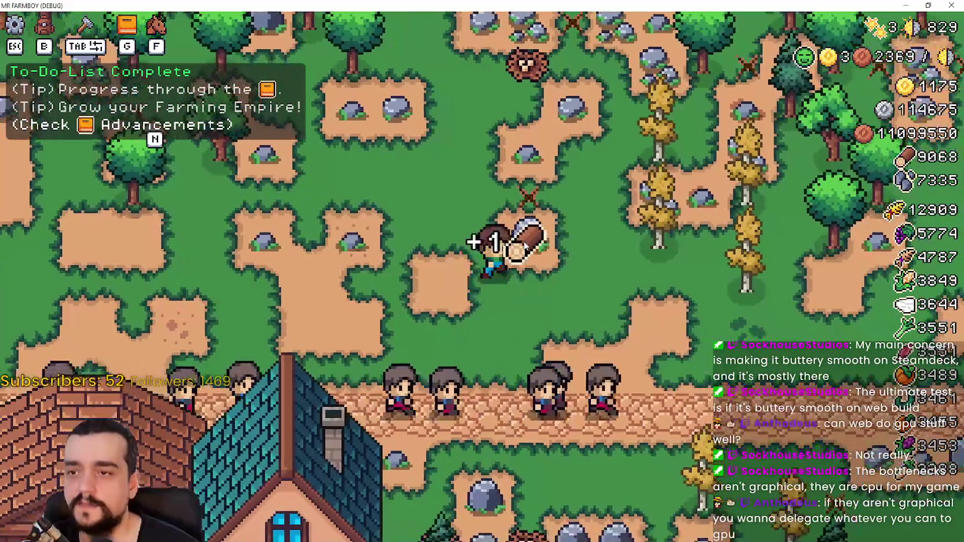
Step: Start recording in the Debugger's Visual Profiler, then resume the game
{"action": "key", "text": "Escape"}
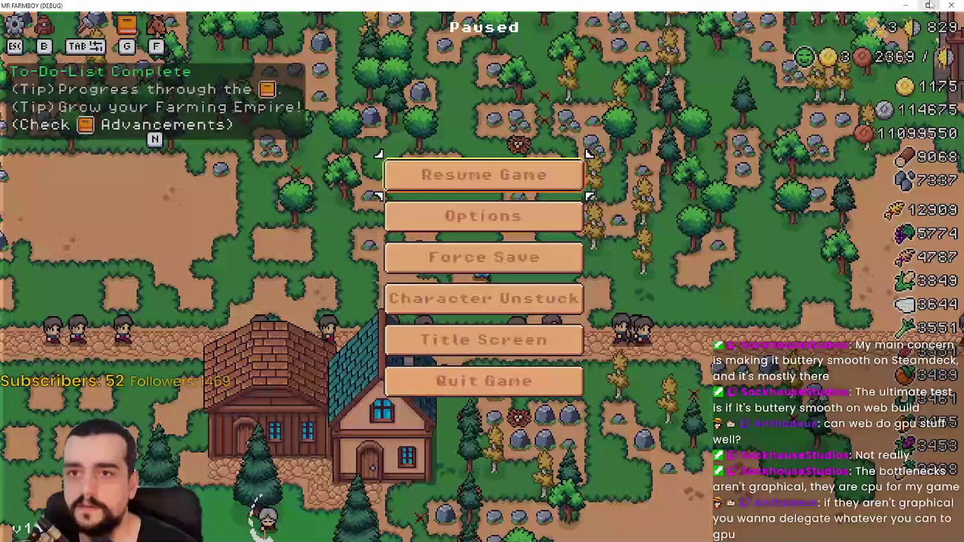
{"action": "key", "text": "alt+Tab"}
{"action": "left_click", "coordinate": [521, 530]}
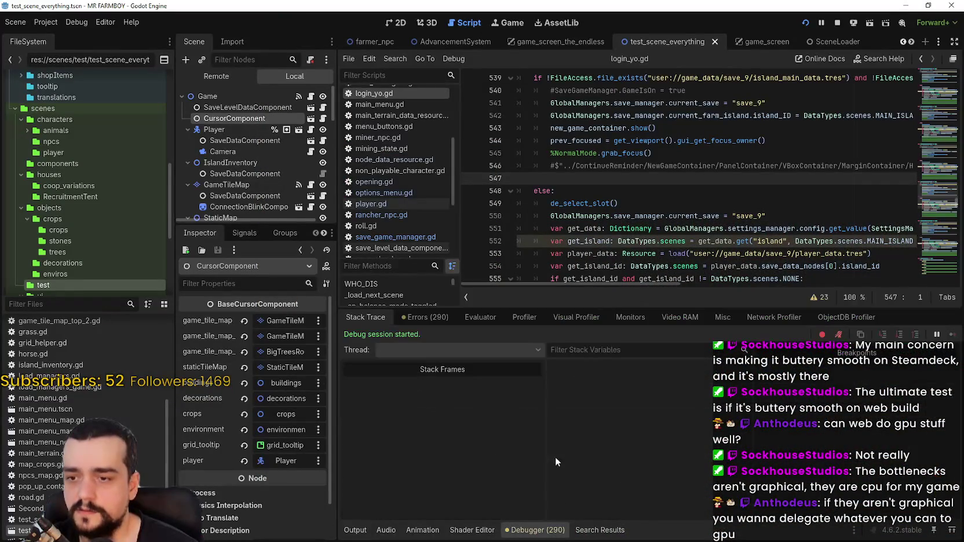
{"action": "left_click", "coordinate": [576, 318]}
{"action": "left_click", "coordinate": [358, 336]}
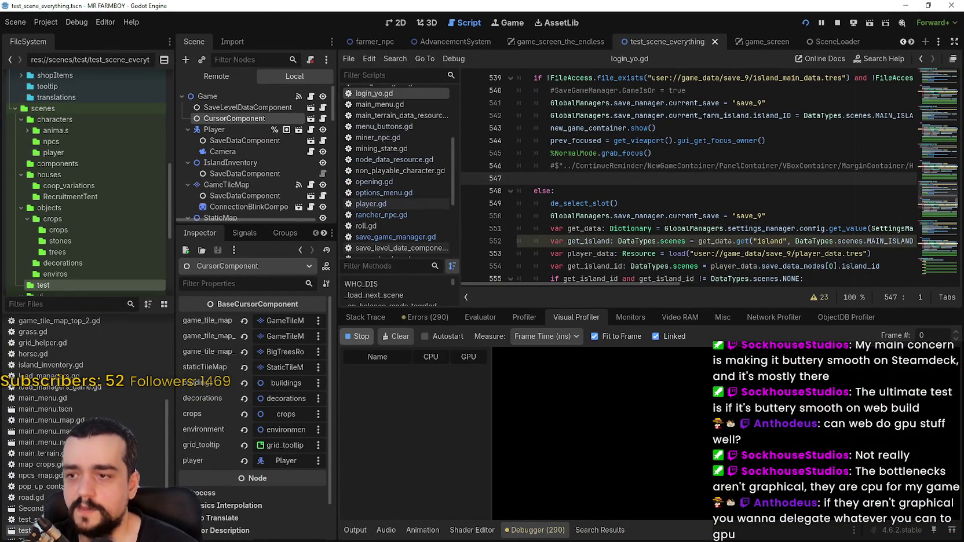
{"action": "key", "text": "alt+Tab"}
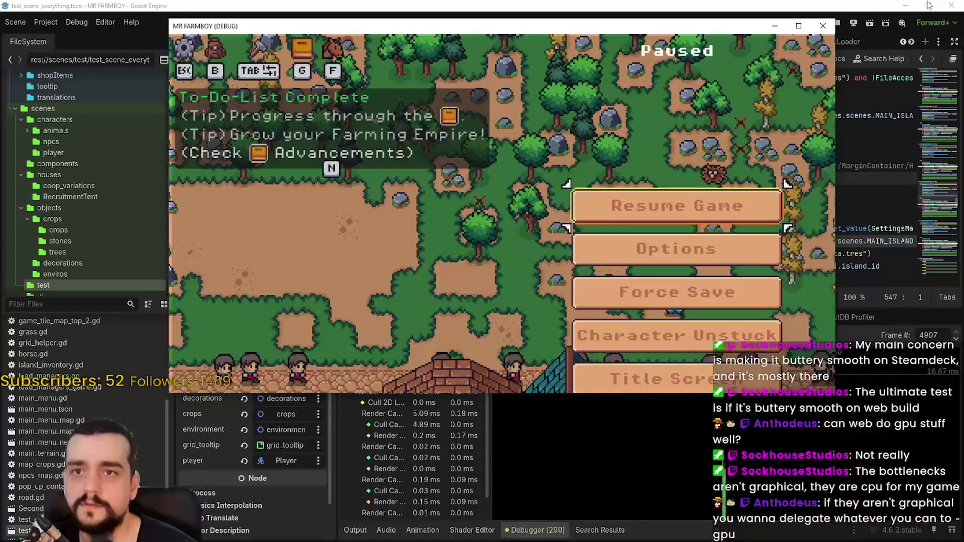
{"action": "key", "text": "Escape"}
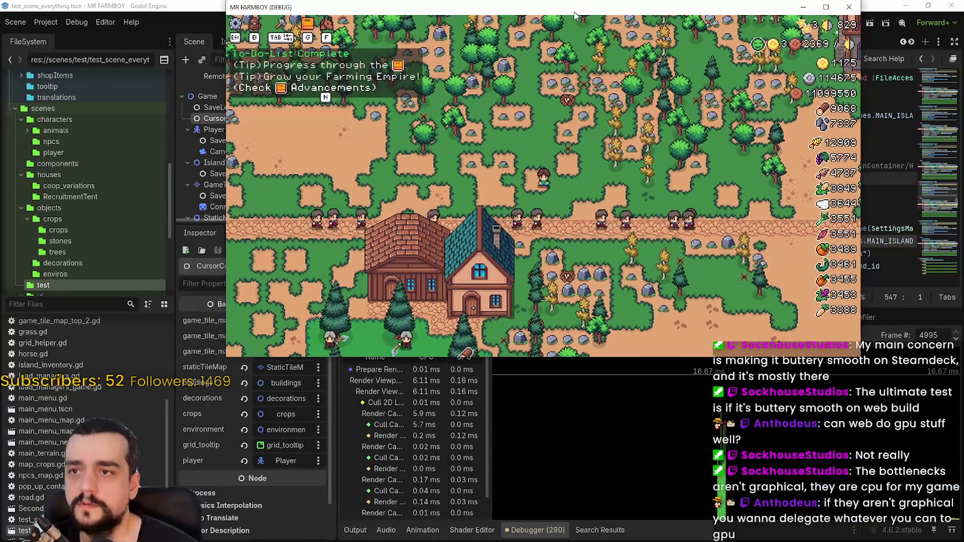
Step: Widen the Visual Profiler's name column to read Cull CanvasItem Tree, then pause the game
{"action": "left_click", "coordinate": [498, 414]}
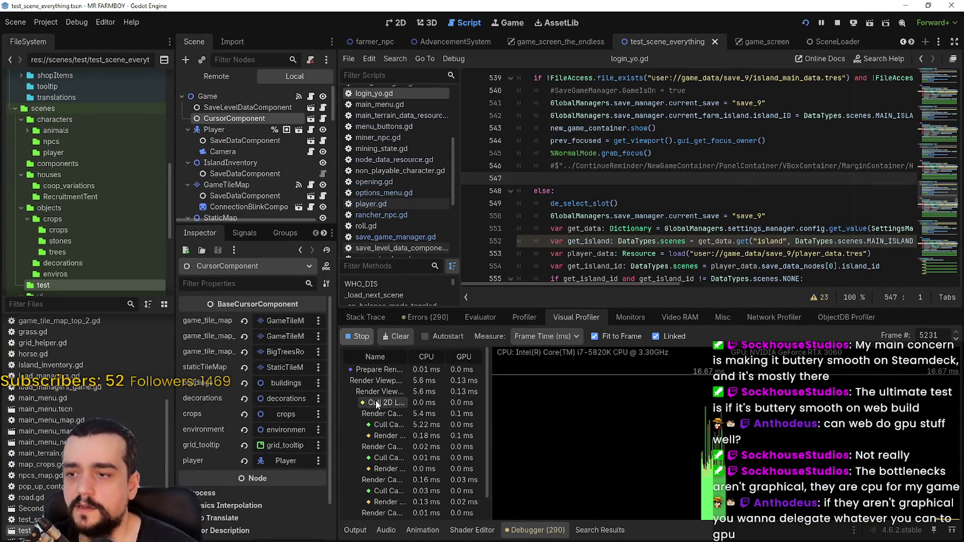
{"action": "left_click_drag", "start_coordinate": [491, 433], "coordinate": [545, 437]}
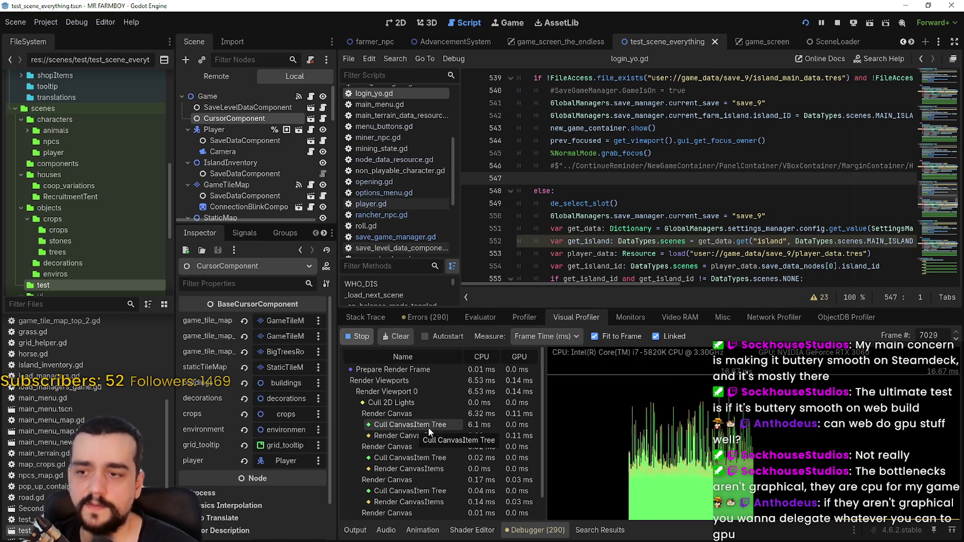
{"action": "key", "text": "alt+Tab"}
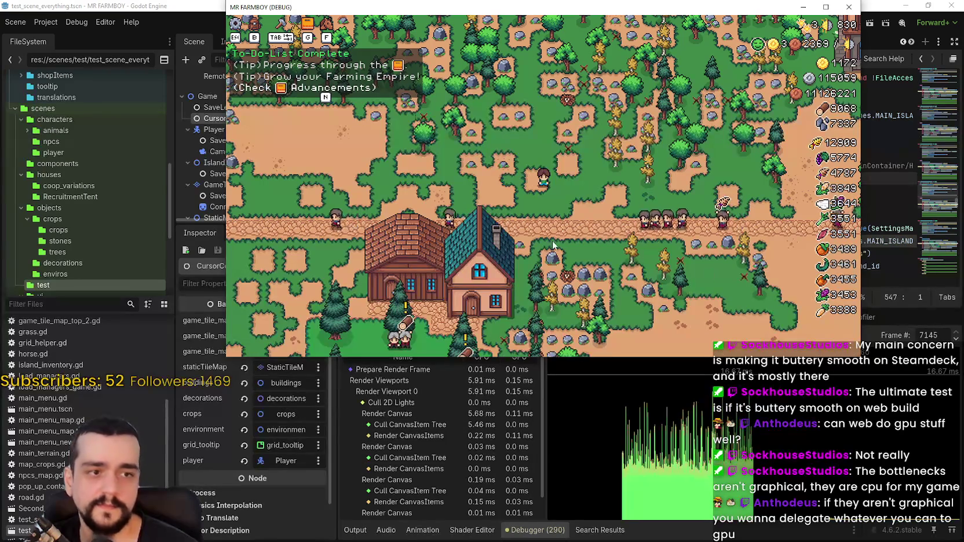
{"action": "left_click", "coordinate": [208, 4]}
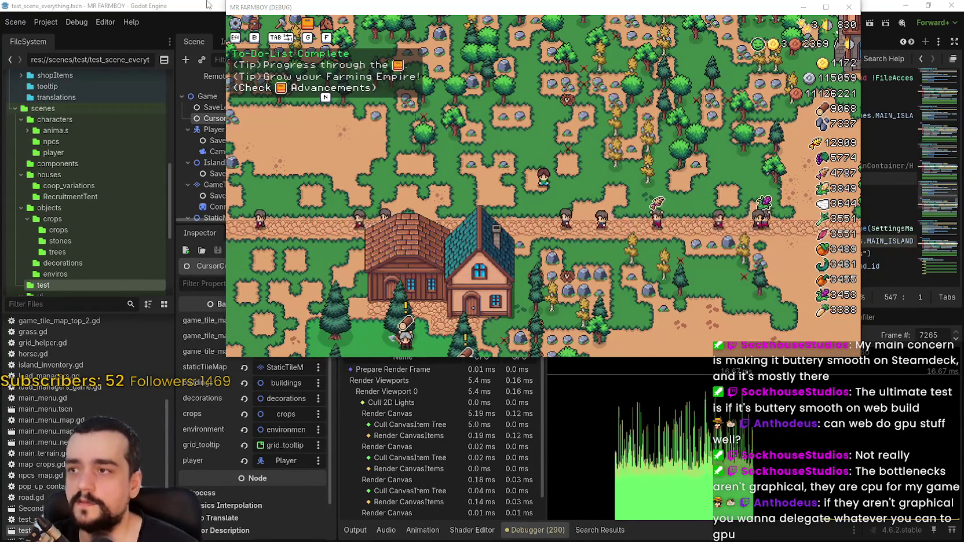
{"action": "key", "text": "alt+Tab"}
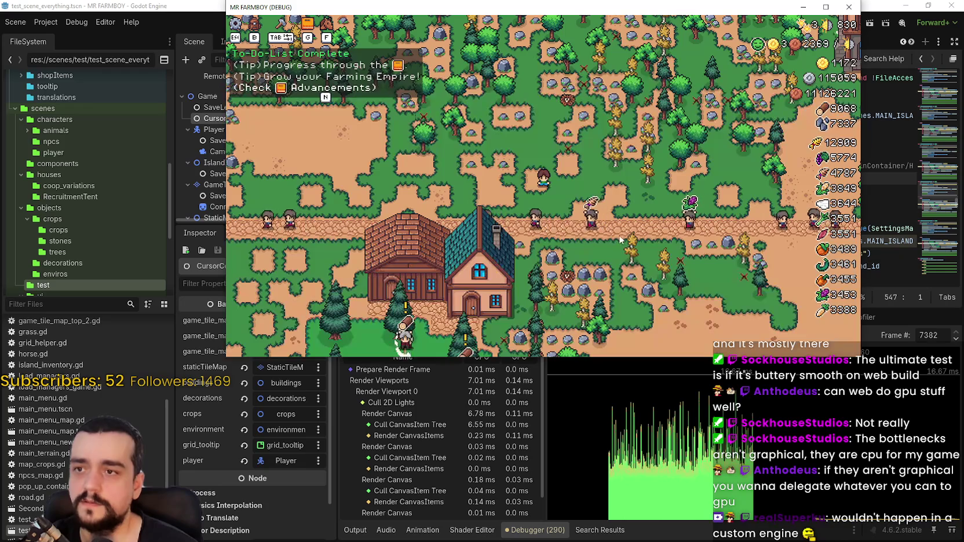
{"action": "key", "text": "Escape"}
{"action": "left_click", "coordinate": [214, 31]}
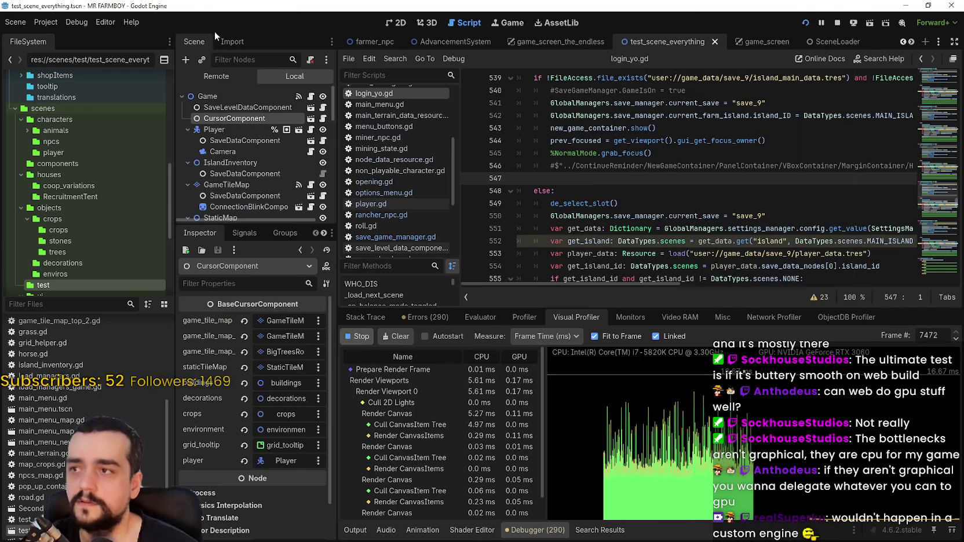
Step: Select Player's SaveDataComponent in the Local scene tree, then resume the running game
{"action": "left_click", "coordinate": [220, 79]}
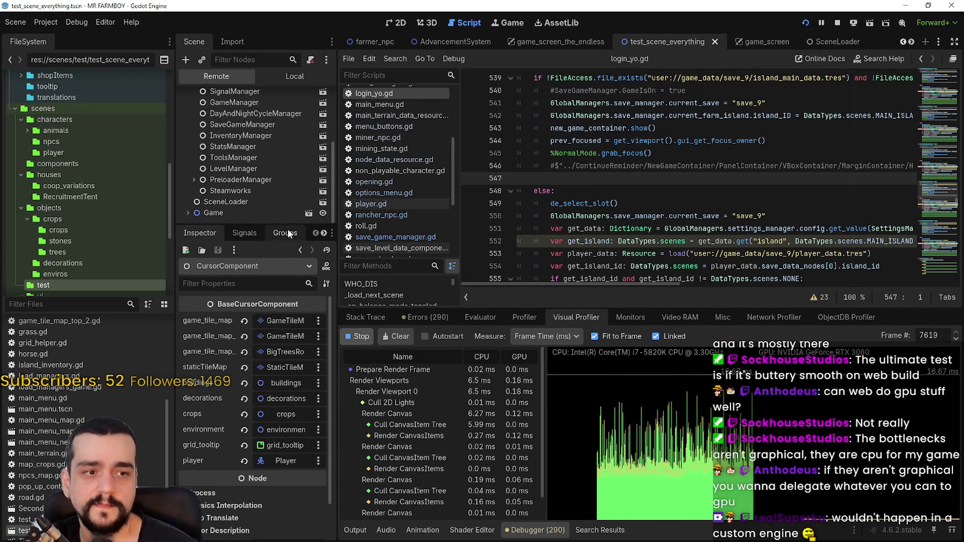
{"action": "left_click_drag", "start_coordinate": [250, 226], "coordinate": [260, 458]}
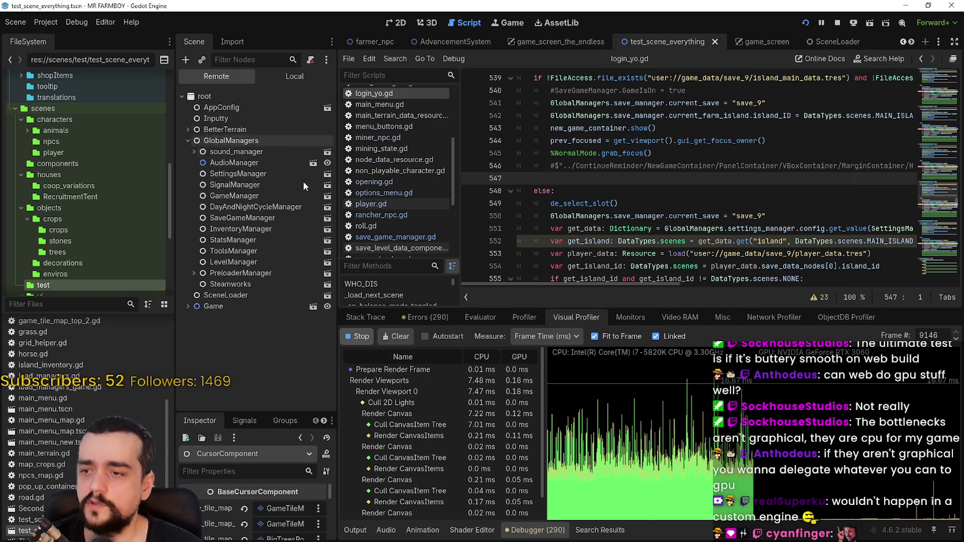
{"action": "left_click", "coordinate": [289, 76]}
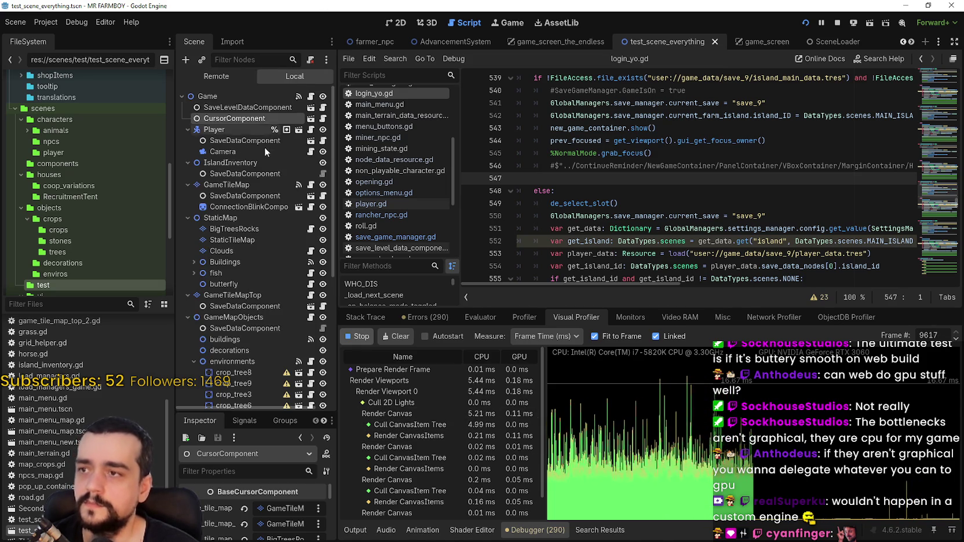
{"action": "left_click", "coordinate": [251, 144]}
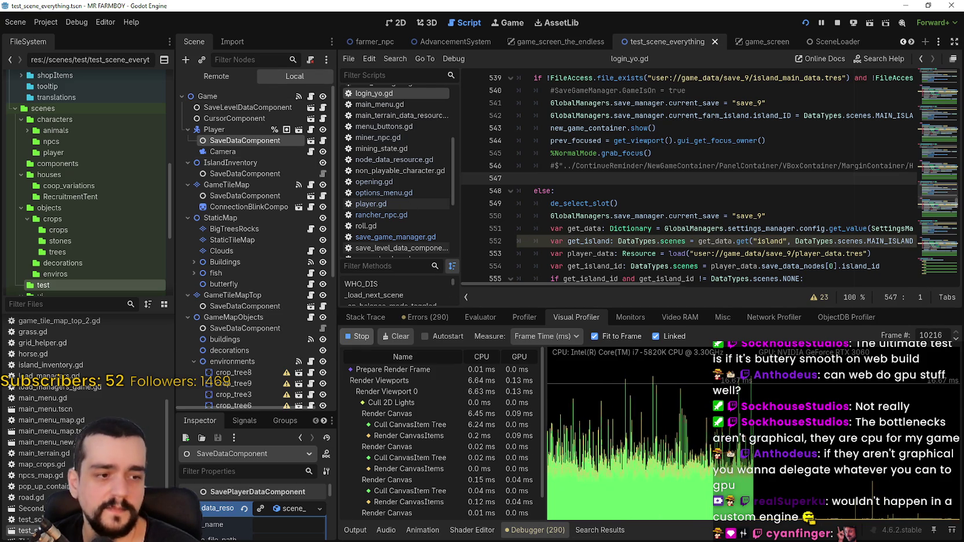
{"action": "key", "text": "alt+Tab"}
{"action": "key", "text": "Escape"}
Step: Zoom the camera out and in, and walk the player south past the houses and east across the crops
{"action": "scroll", "coordinate": [650, 221], "scroll_direction": "down", "scroll_amount": 3}
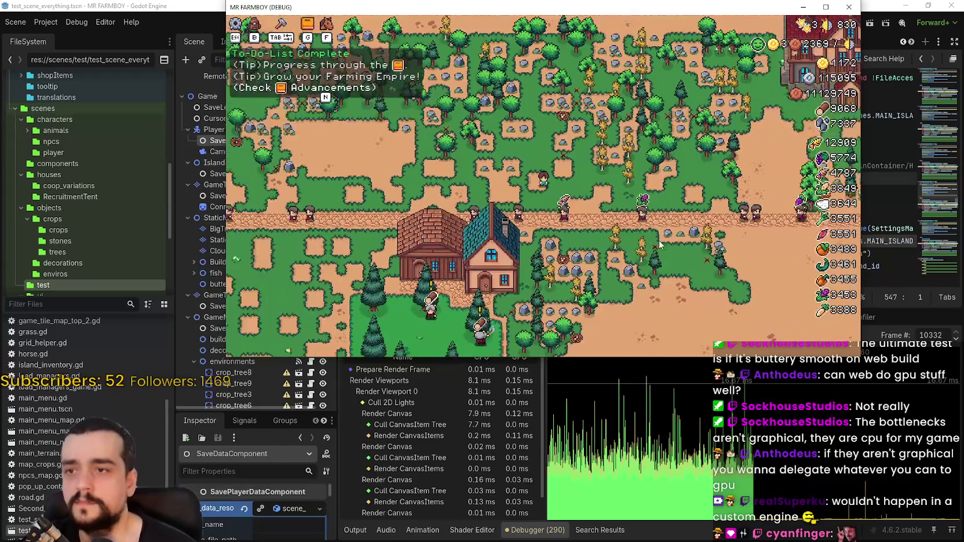
{"action": "scroll", "coordinate": [649, 219], "scroll_direction": "down", "scroll_amount": 3}
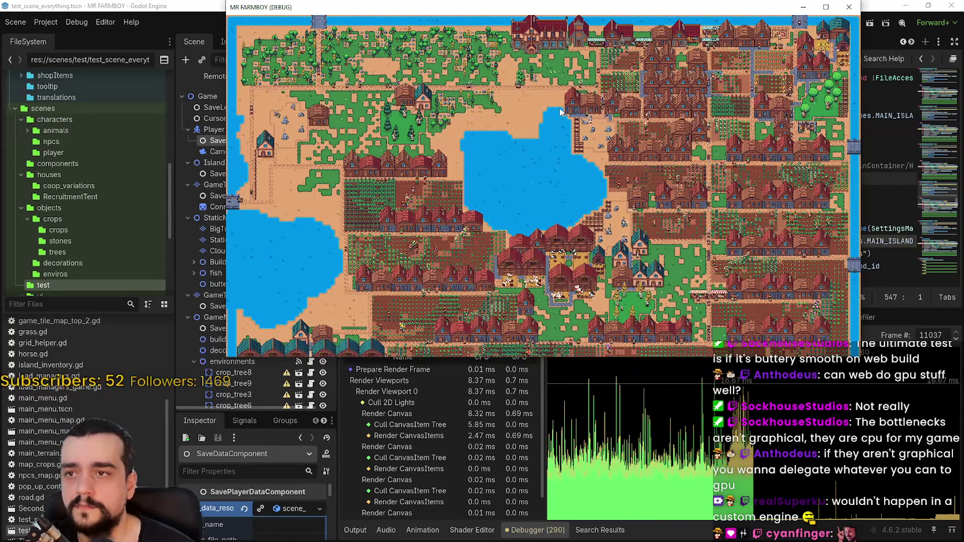
{"action": "scroll", "coordinate": [560, 112], "scroll_direction": "up", "scroll_amount": 5}
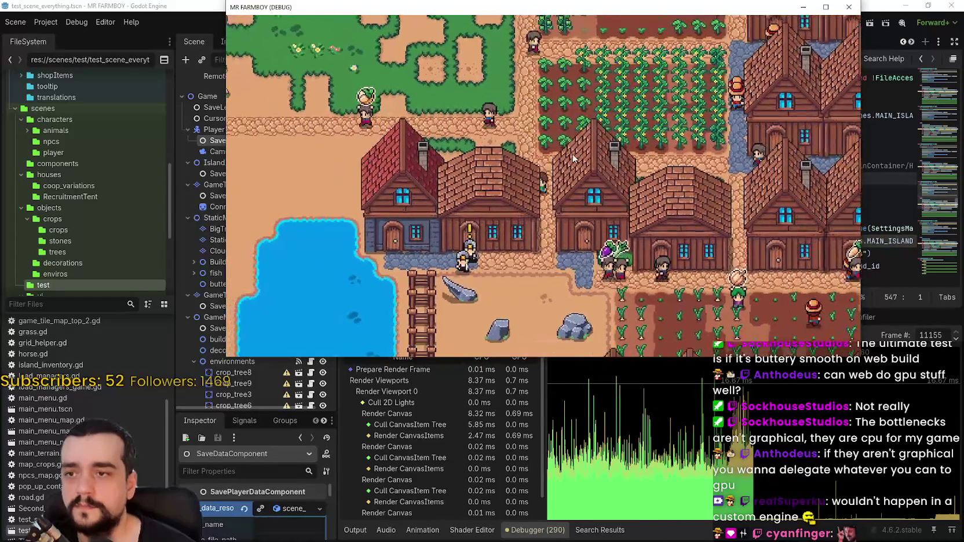
{"action": "key", "text": "s"}
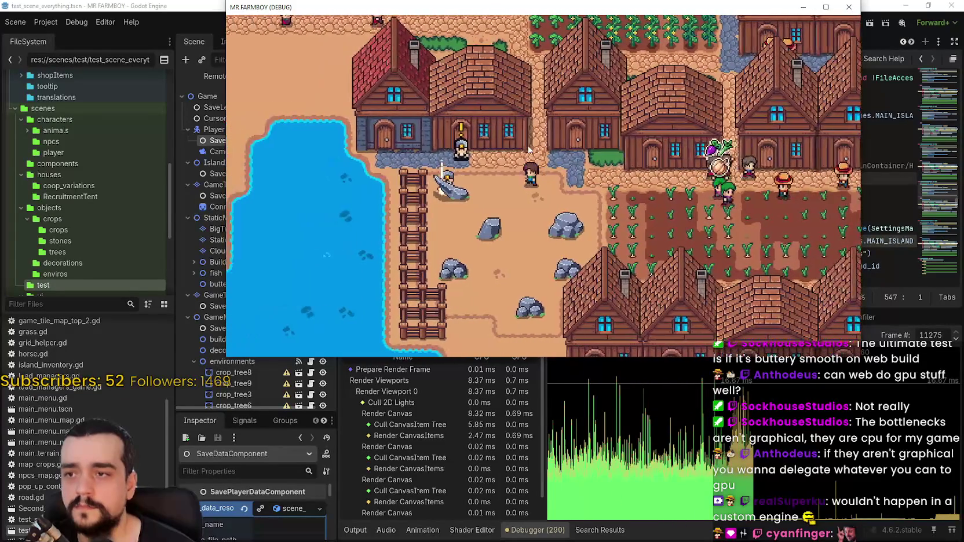
{"action": "key", "text": "d"}
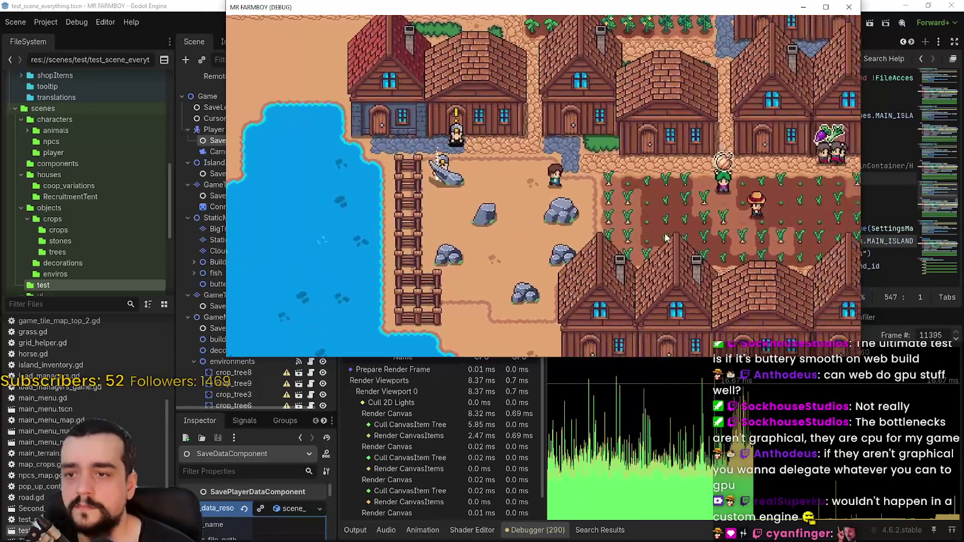
{"action": "key", "text": "d"}
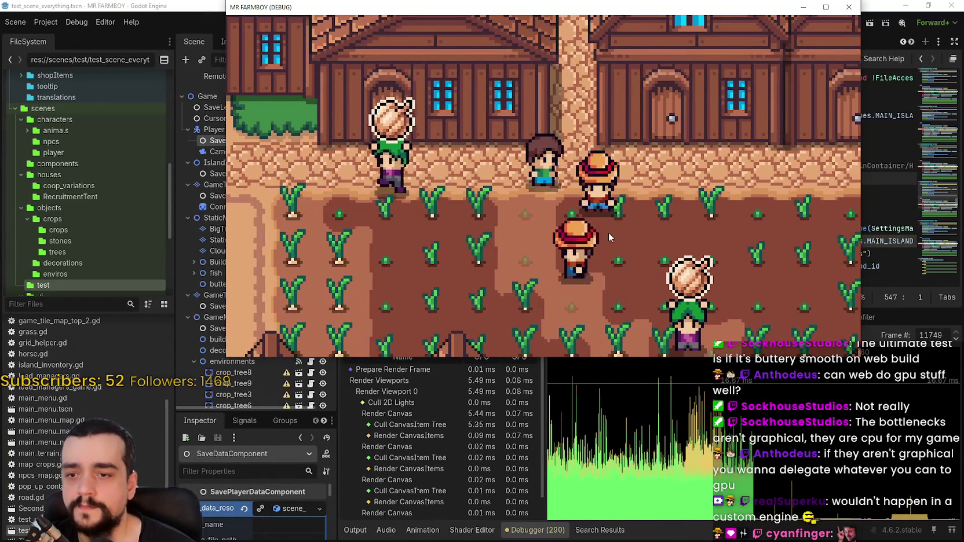
{"action": "scroll", "coordinate": [611, 229], "scroll_direction": "down", "scroll_amount": 5}
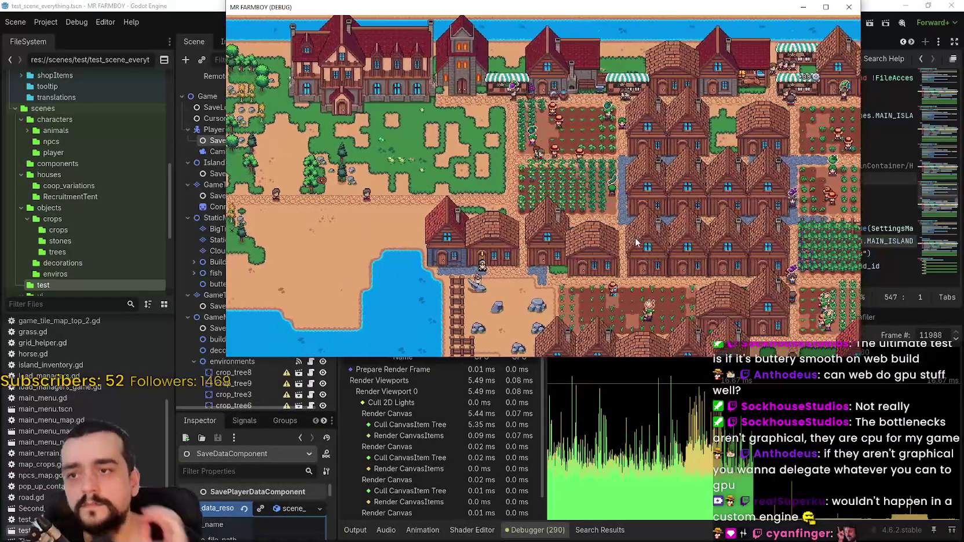
Step: Walk the player west and south-west through town, then pause and resume, ending on the Crafting panel
{"action": "key", "text": "a"}
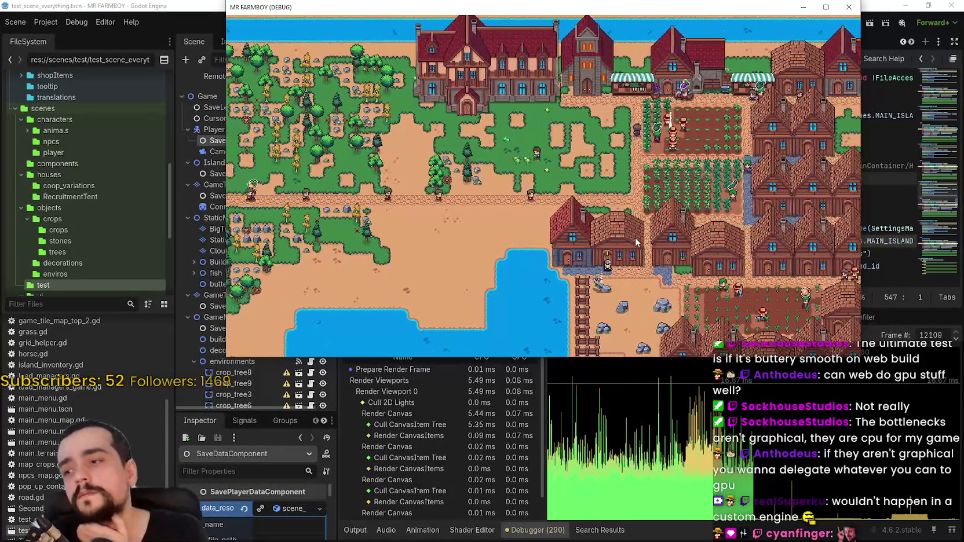
{"action": "key", "text": "s"}
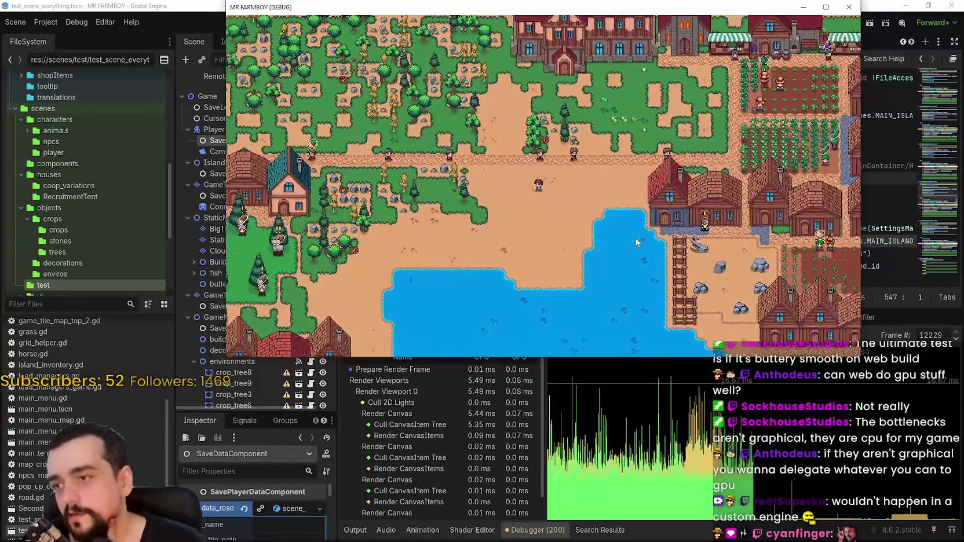
{"action": "key", "text": "s"}
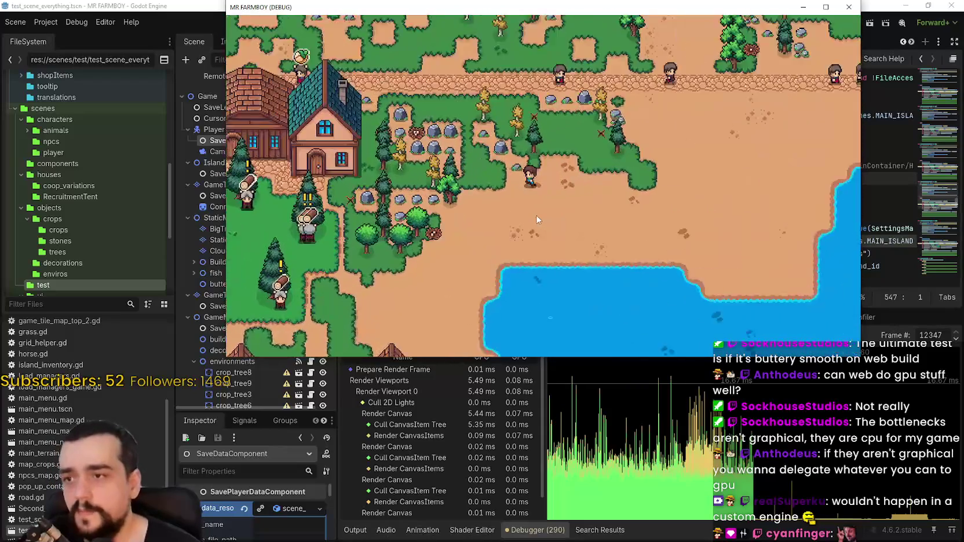
{"action": "key", "text": "w"}
{"action": "key", "text": "a"}
{"action": "key", "text": "Escape"}
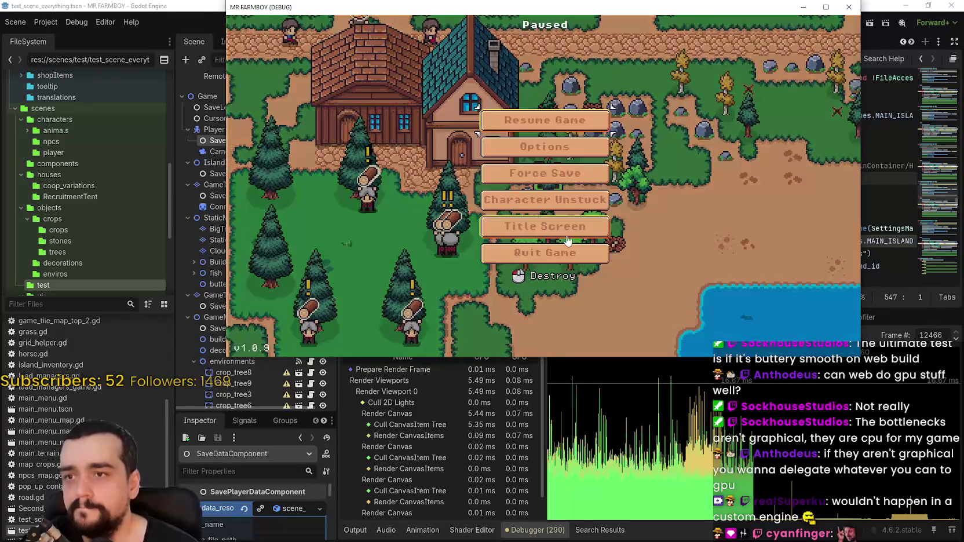
{"action": "key", "text": "Escape"}
Step: Pick Road Tile from the crafting panel, then cancel its placement
{"action": "key", "text": "c"}
{"action": "key", "text": "a"}
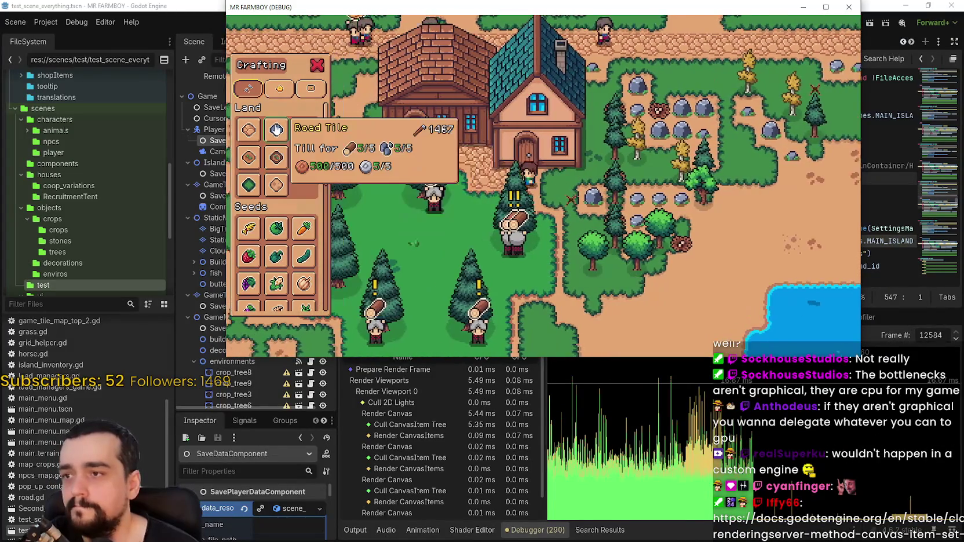
{"action": "left_click", "coordinate": [276, 130]}
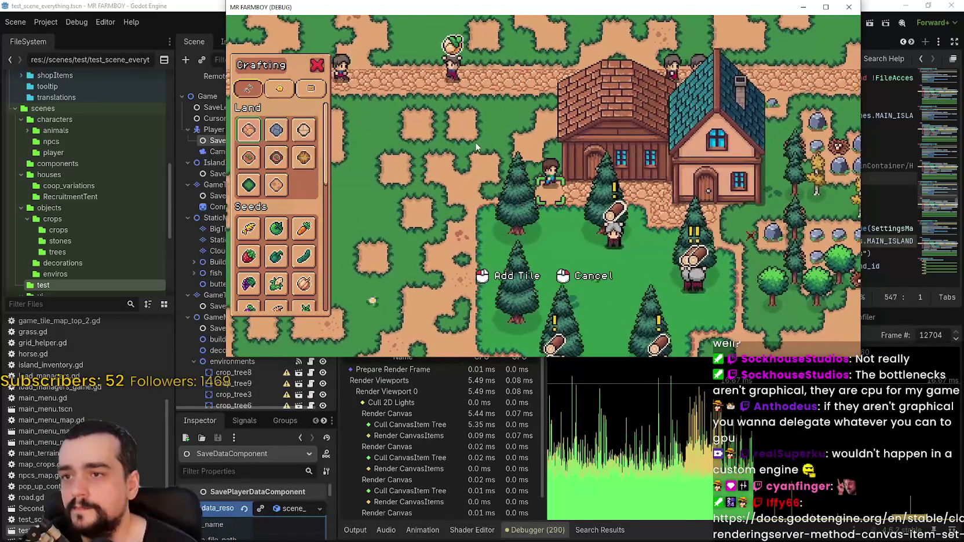
{"action": "key", "text": "w"}
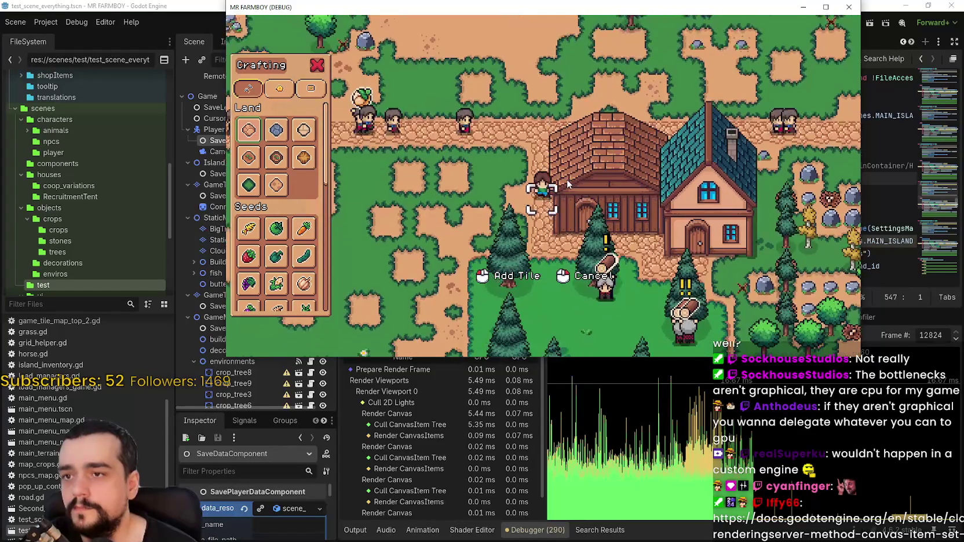
{"action": "right_click", "coordinate": [568, 185]}
Step: Walk to the warehouse, add Wood to its stock, and close the panel
{"action": "key", "text": "s"}
{"action": "key", "text": "e"}
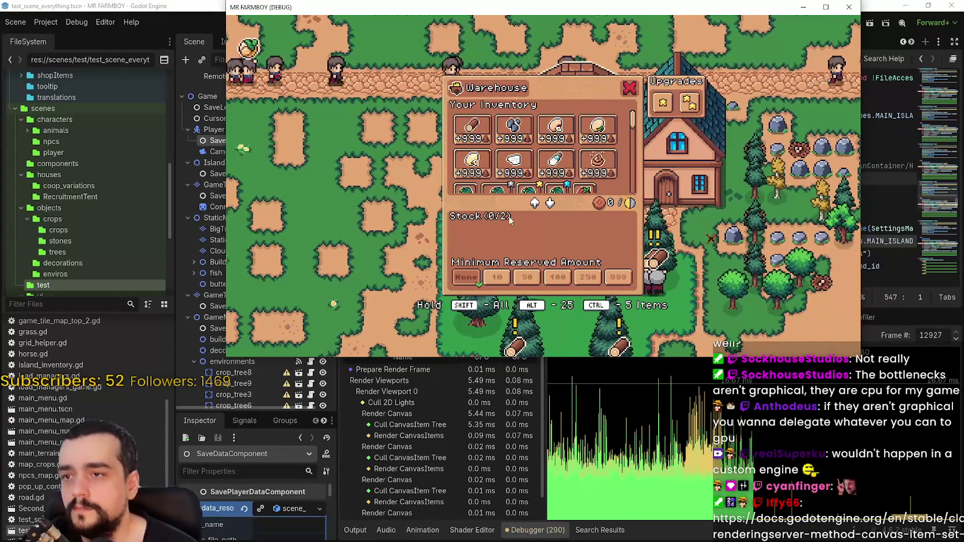
{"action": "left_click", "coordinate": [472, 130]}
{"action": "key", "text": "Escape"}
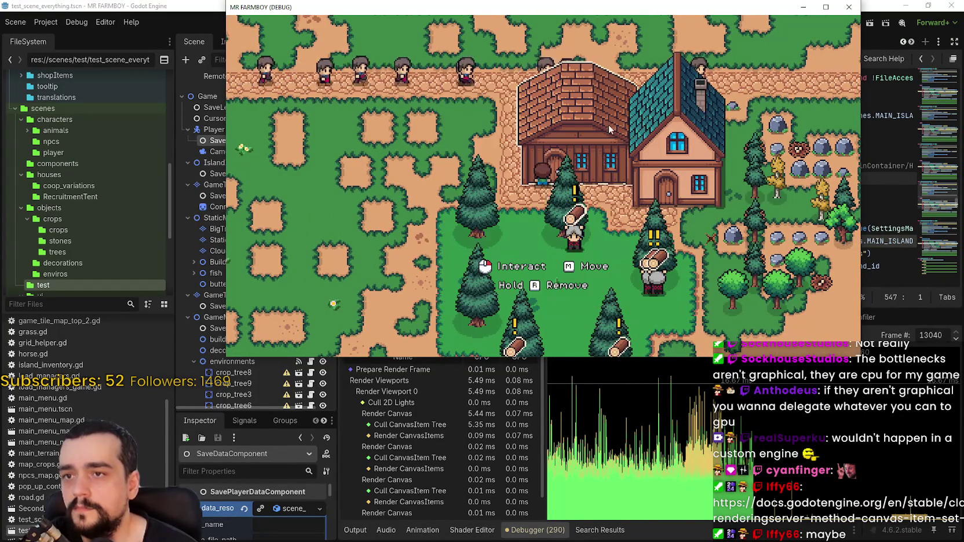
Step: Walk the player east past the houses to the rock field, then pause the game
{"action": "key", "text": "d"}
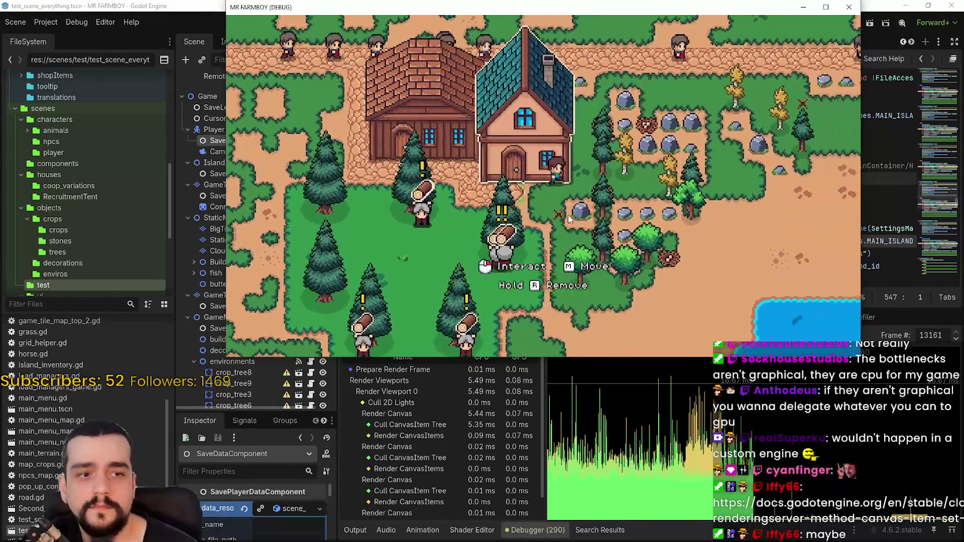
{"action": "key", "text": "d"}
{"action": "key", "text": "w"}
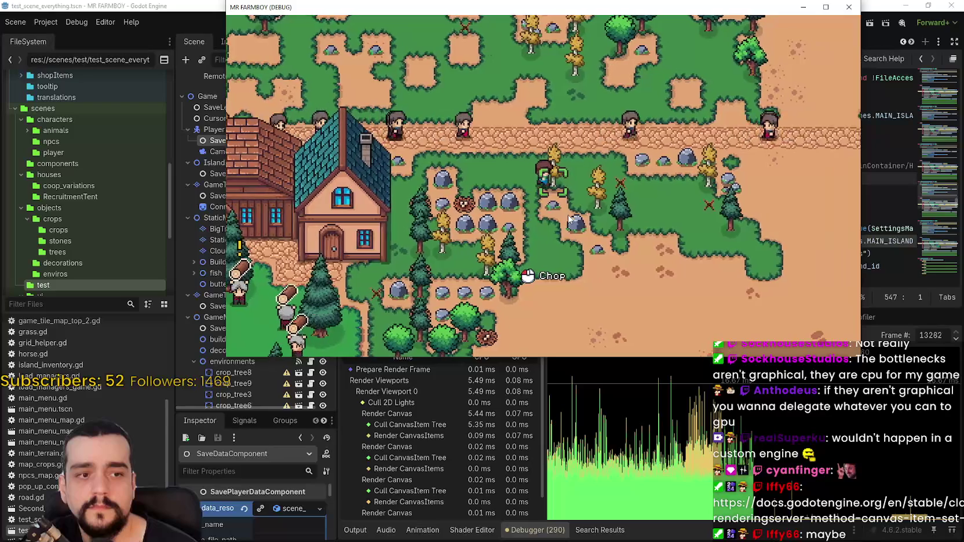
{"action": "key", "text": "d"}
{"action": "key", "text": "s"}
{"action": "key", "text": "Escape"}
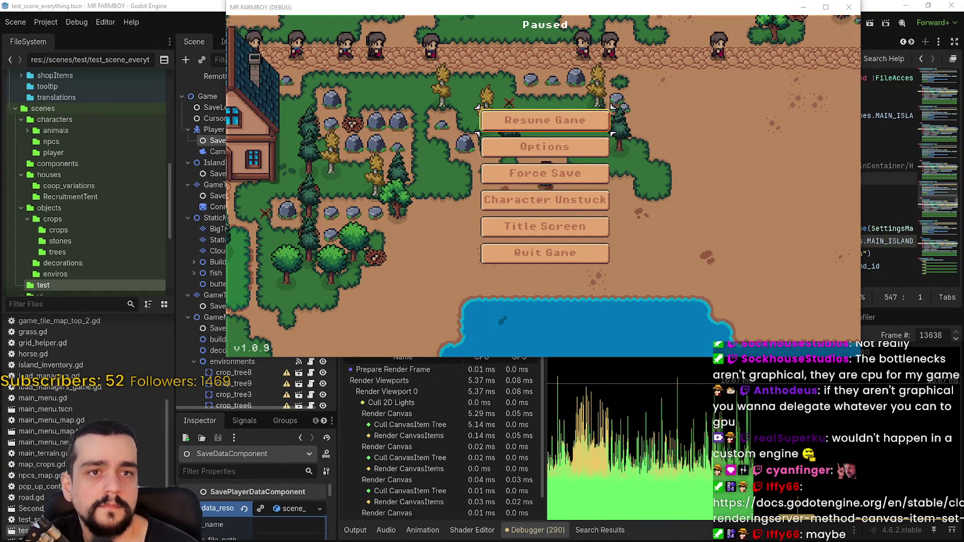
Step: Move the RenderingServer docs over the game and highlight the canvas_item_set_custom_rect automatic visibility rectangle sentence
{"action": "mouse_move", "coordinate": [961, 110]}
{"action": "left_mouse_down"}
{"action": "mouse_move", "coordinate": [710, 103]}
{"action": "mouse_move", "coordinate": [455, 35]}
{"action": "left_mouse_up"}
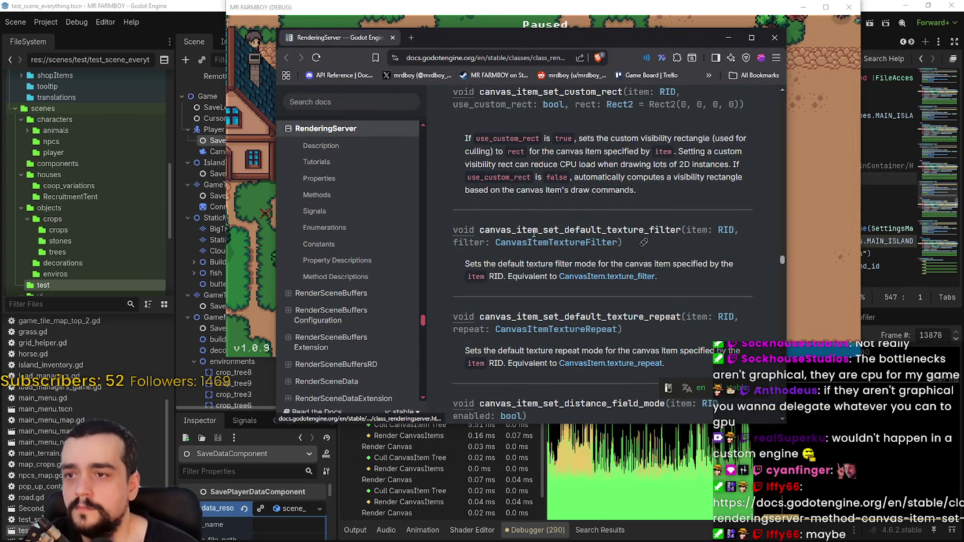
{"action": "scroll", "coordinate": [723, 268], "scroll_direction": "up", "scroll_amount": 2}
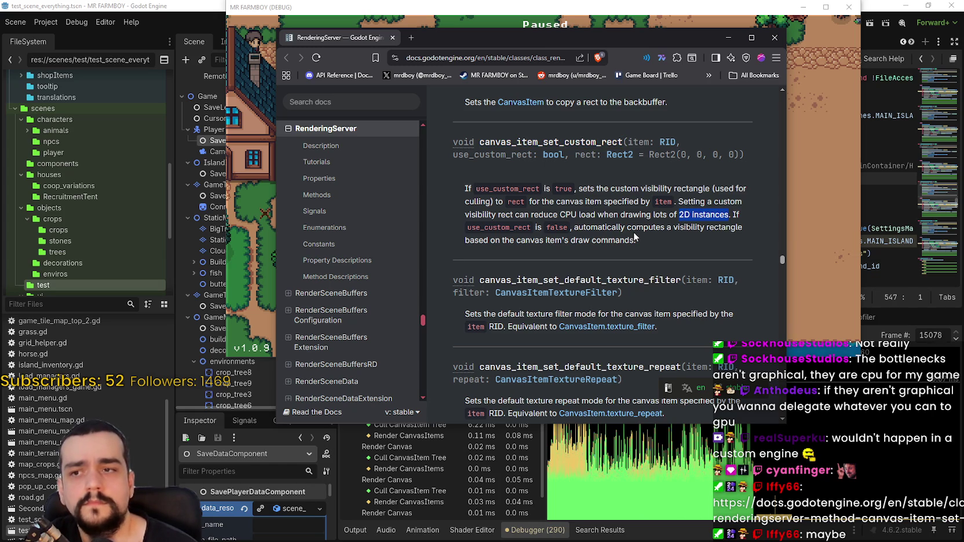
{"action": "left_click_drag", "start_coordinate": [612, 227], "coordinate": [667, 227]}
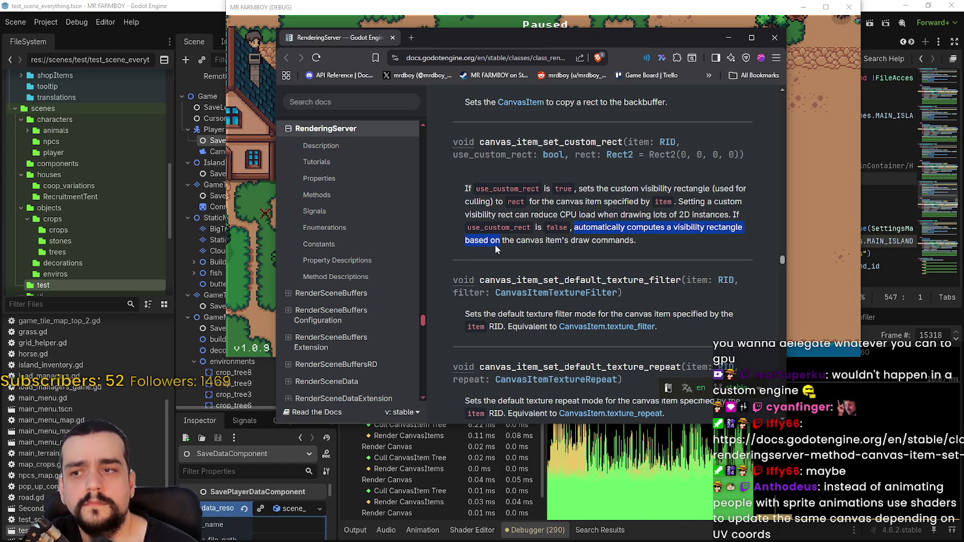
{"action": "left_click_drag", "start_coordinate": [494, 244], "coordinate": [589, 243]}
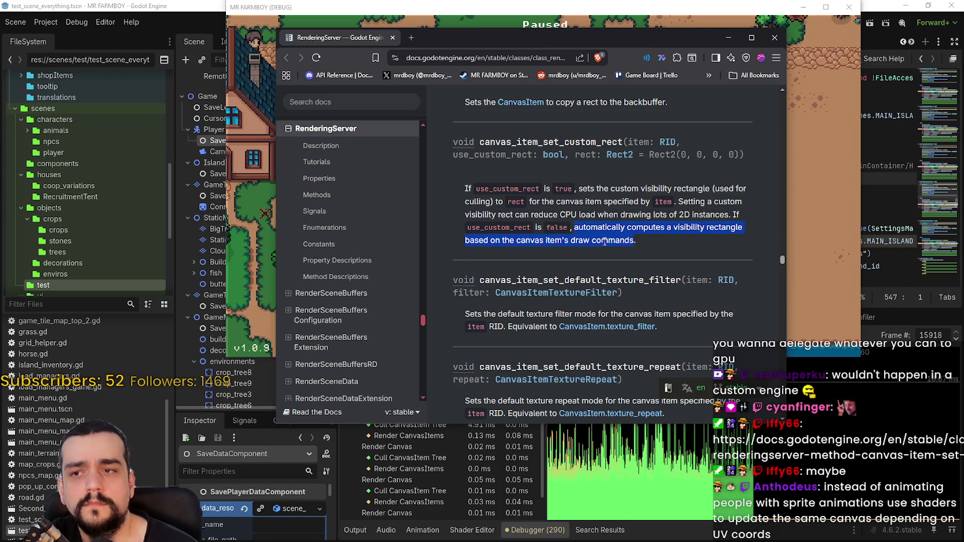
{"action": "left_click_drag", "start_coordinate": [635, 240], "coordinate": [580, 229]}
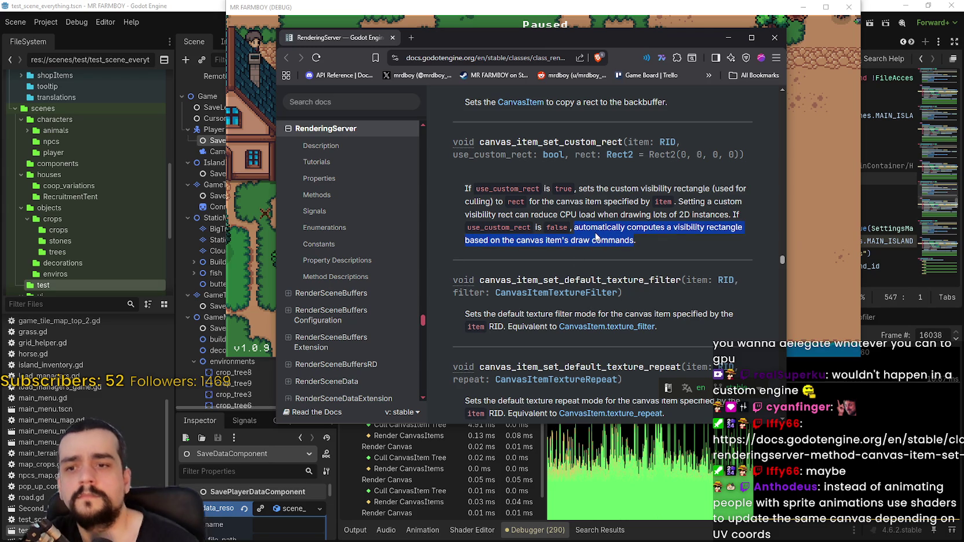
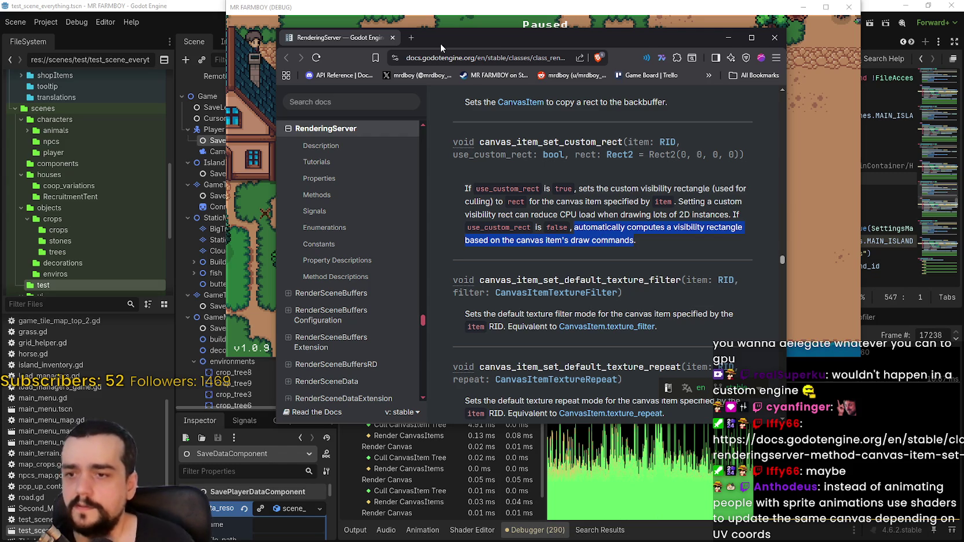
Step: Read through the documentation page, selecting the canvas_item_set_custom_rect method name
{"action": "scroll", "coordinate": [575, 195], "scroll_direction": "up", "scroll_amount": 5}
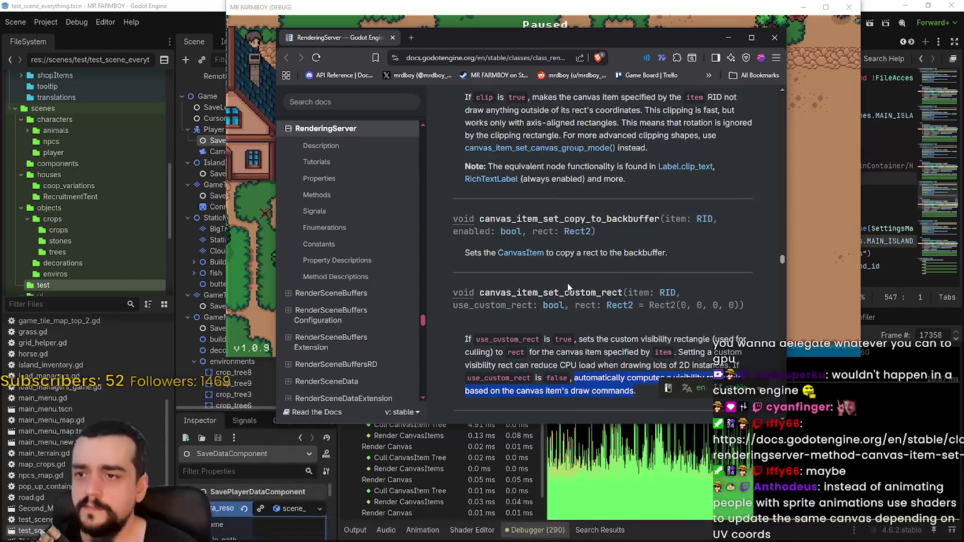
{"action": "double_click", "coordinate": [567, 292]}
{"action": "scroll", "coordinate": [589, 263], "scroll_direction": "up", "scroll_amount": 10}
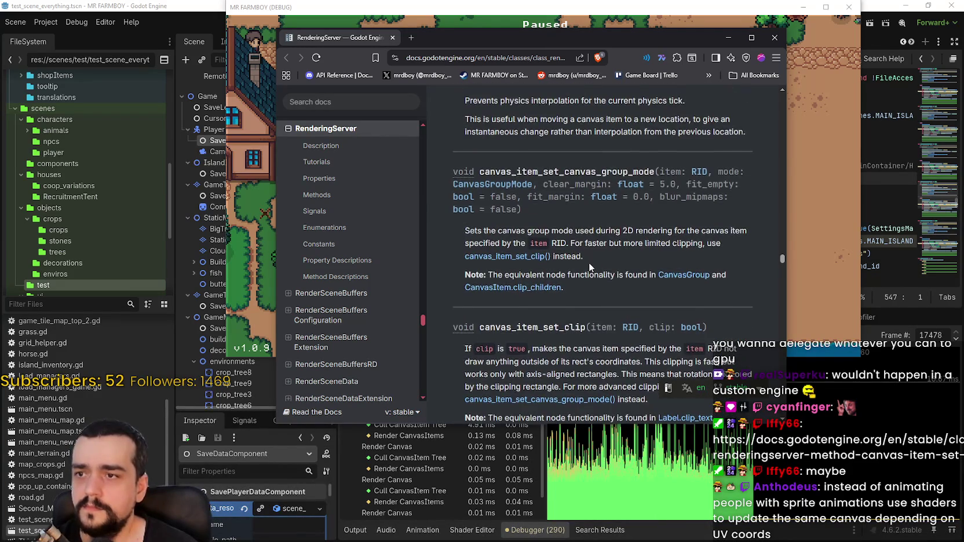
{"action": "scroll", "coordinate": [589, 265], "scroll_direction": "up", "scroll_amount": 2}
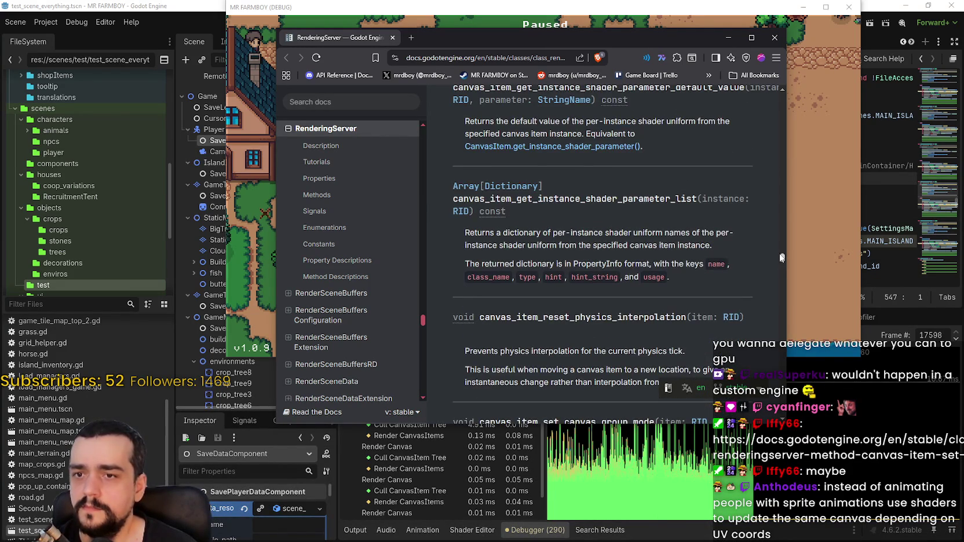
{"action": "scroll", "coordinate": [781, 257], "scroll_direction": "up", "scroll_amount": 8}
{"action": "left_click_drag", "start_coordinate": [783, 185], "coordinate": [783, 77]}
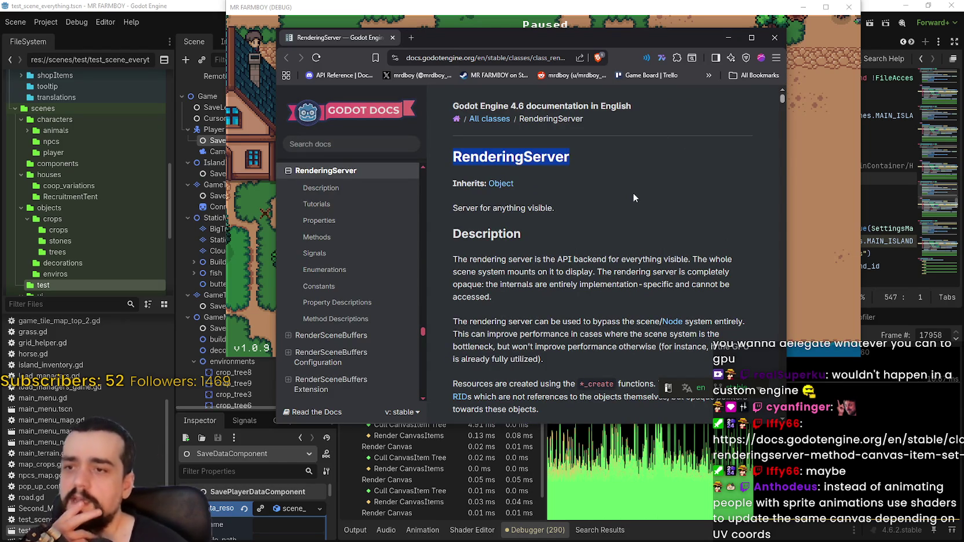
{"action": "scroll", "coordinate": [518, 279], "scroll_direction": "down", "scroll_amount": 3}
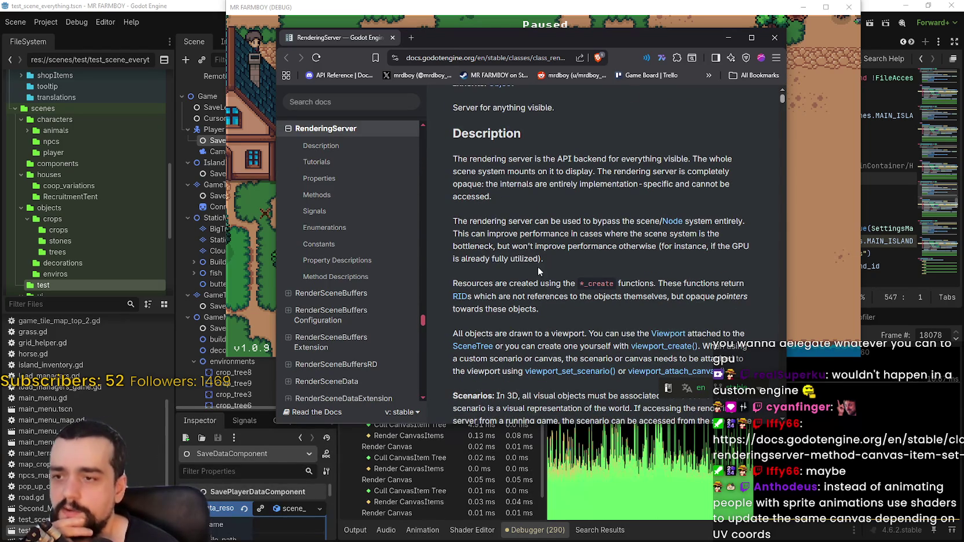
{"action": "scroll", "coordinate": [535, 255], "scroll_direction": "down", "scroll_amount": 6}
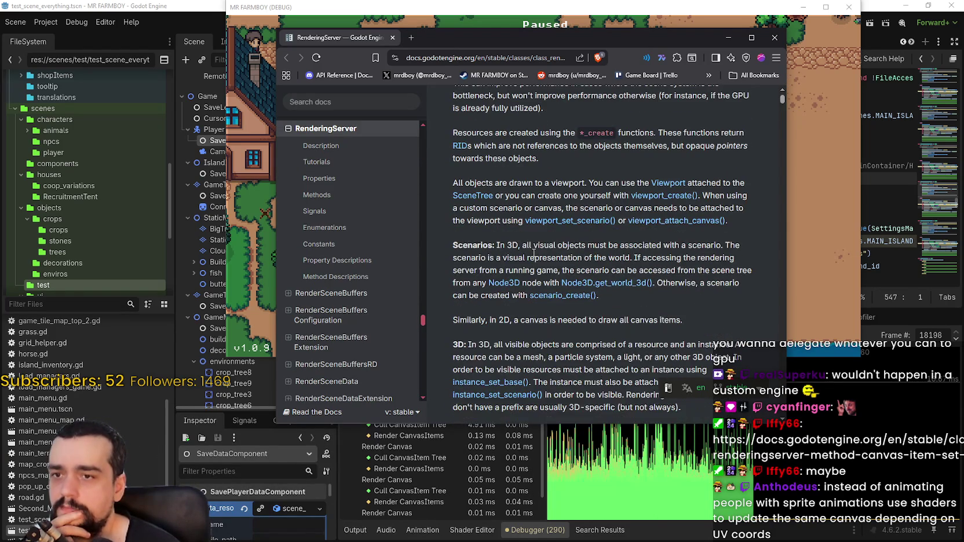
{"action": "scroll", "coordinate": [729, 265], "scroll_direction": "down", "scroll_amount": 20}
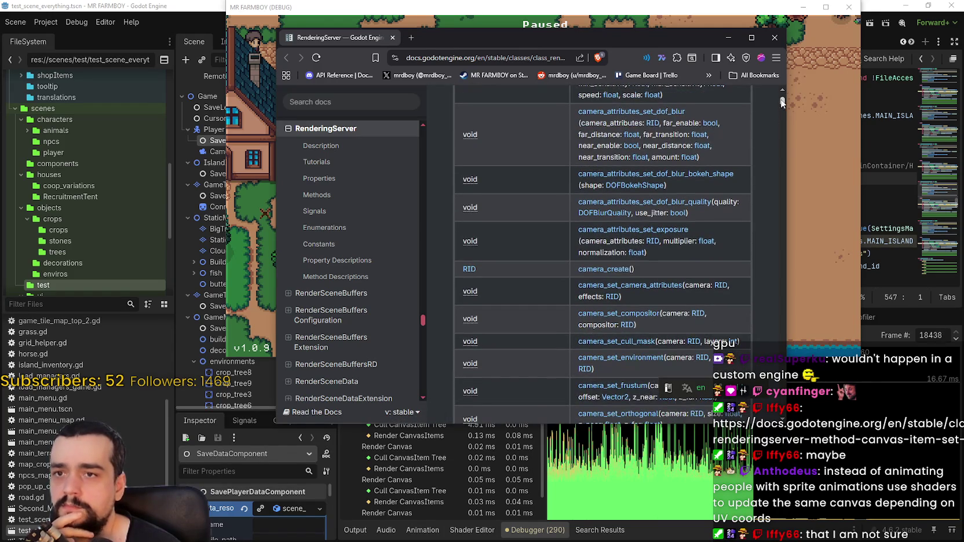
{"action": "mouse_move", "coordinate": [782, 101]}
{"action": "left_mouse_down"}
{"action": "mouse_move", "coordinate": [752, 305]}
{"action": "mouse_move", "coordinate": [762, 233]}
{"action": "mouse_move", "coordinate": [739, 177]}
{"action": "mouse_move", "coordinate": [739, 185]}
{"action": "mouse_move", "coordinate": [751, 117]}
{"action": "mouse_move", "coordinate": [764, 121]}
{"action": "mouse_move", "coordinate": [765, 286]}
{"action": "mouse_move", "coordinate": [780, 335]}
{"action": "mouse_move", "coordinate": [773, 271]}
{"action": "mouse_move", "coordinate": [777, 298]}
{"action": "mouse_move", "coordinate": [755, 369]}
{"action": "mouse_move", "coordinate": [738, 120]}
{"action": "mouse_move", "coordinate": [729, 258]}
{"action": "mouse_move", "coordinate": [711, 225]}
{"action": "mouse_move", "coordinate": [712, 265]}
{"action": "mouse_move", "coordinate": [751, 286]}
{"action": "left_mouse_up"}
{"action": "scroll", "coordinate": [696, 240], "scroll_direction": "up", "scroll_amount": 5}
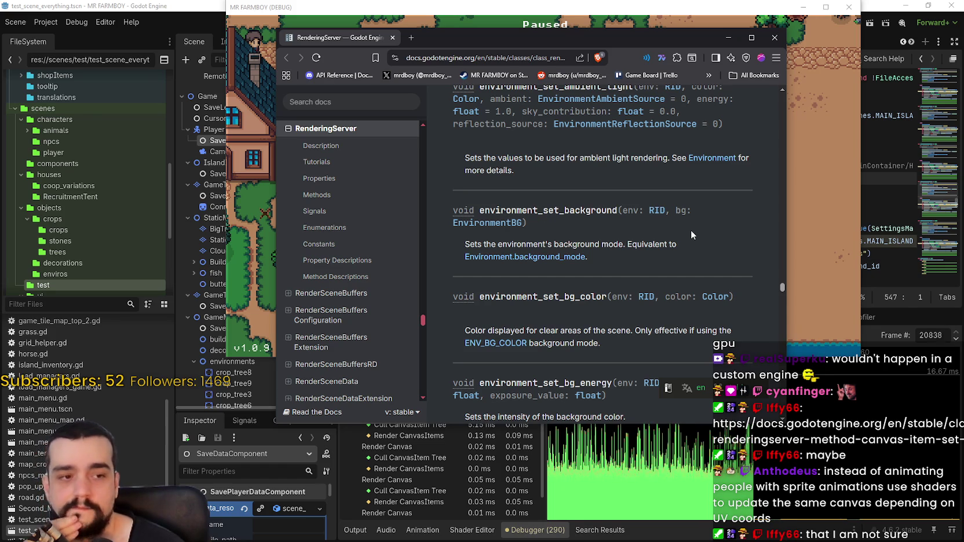
{"action": "scroll", "coordinate": [732, 186], "scroll_direction": "down", "scroll_amount": 2}
{"action": "left_click_drag", "start_coordinate": [782, 288], "coordinate": [781, 335]}
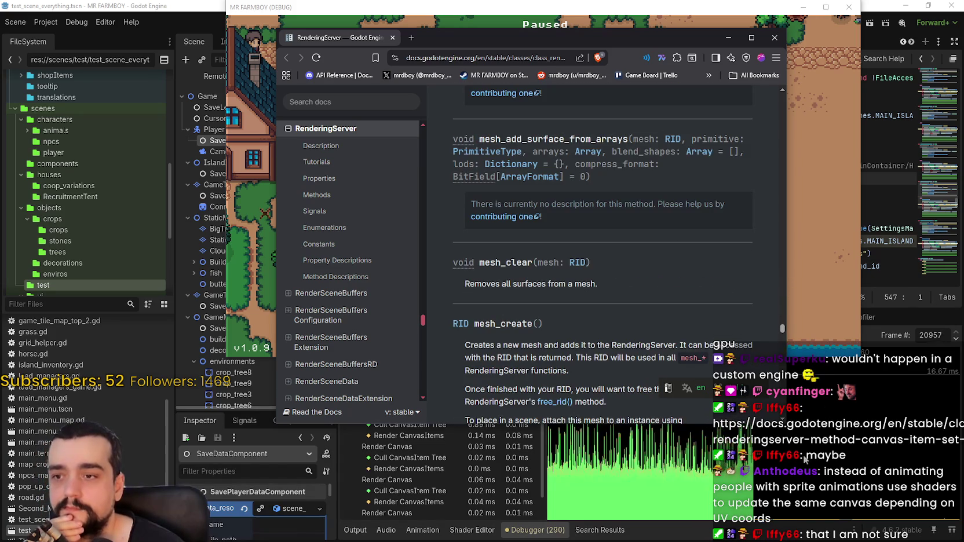
{"action": "scroll", "coordinate": [809, 455], "scroll_direction": "down", "scroll_amount": 4}
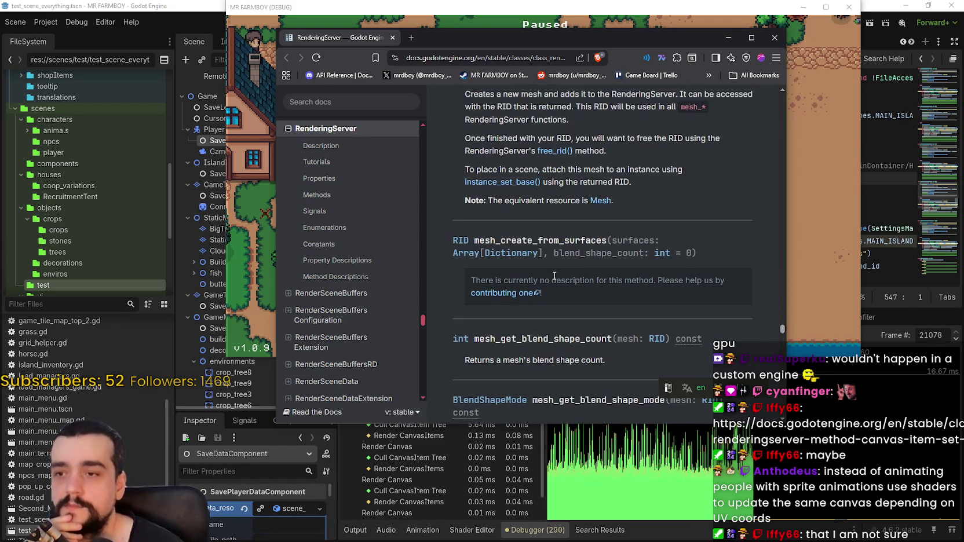
Step: Close the documentation browser and briefly run the game fullscreen before pausing it again
{"action": "left_click", "coordinate": [774, 37]}
{"action": "key", "text": "Escape"}
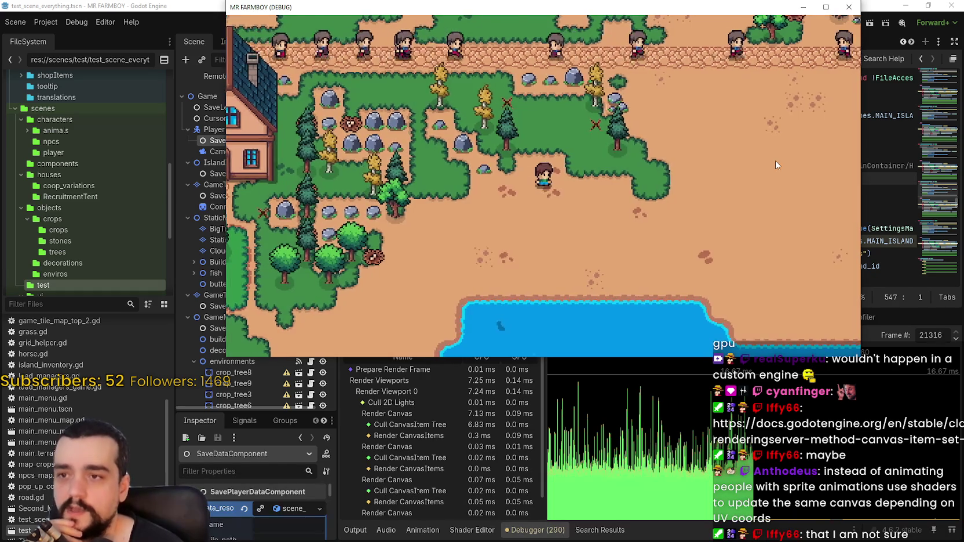
{"action": "left_click", "coordinate": [825, 7]}
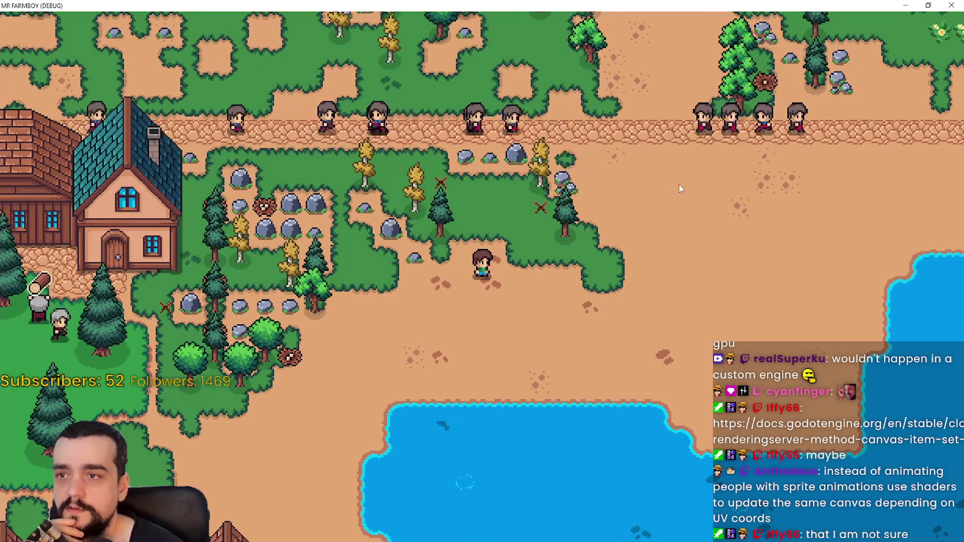
{"action": "scroll", "coordinate": [669, 190], "scroll_direction": "down", "scroll_amount": 2}
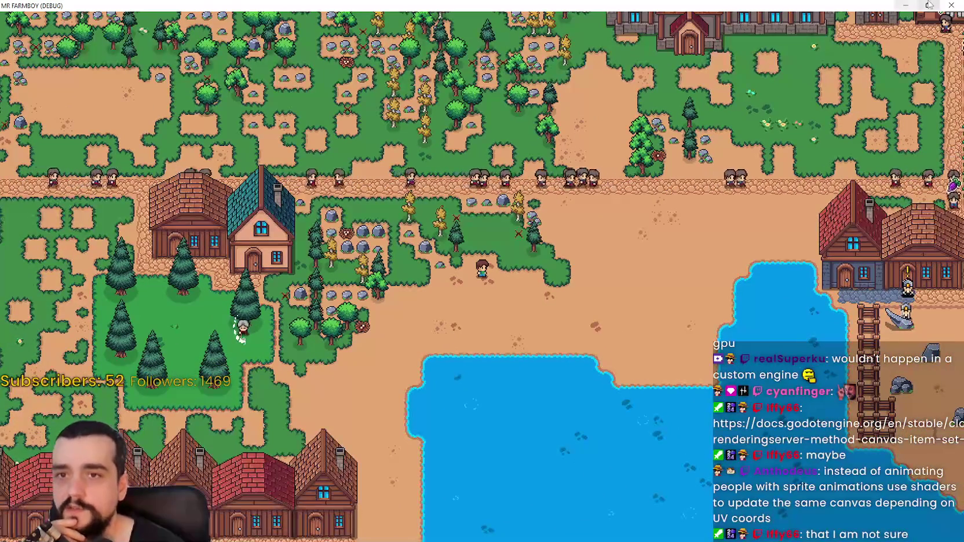
{"action": "left_click", "coordinate": [927, 5]}
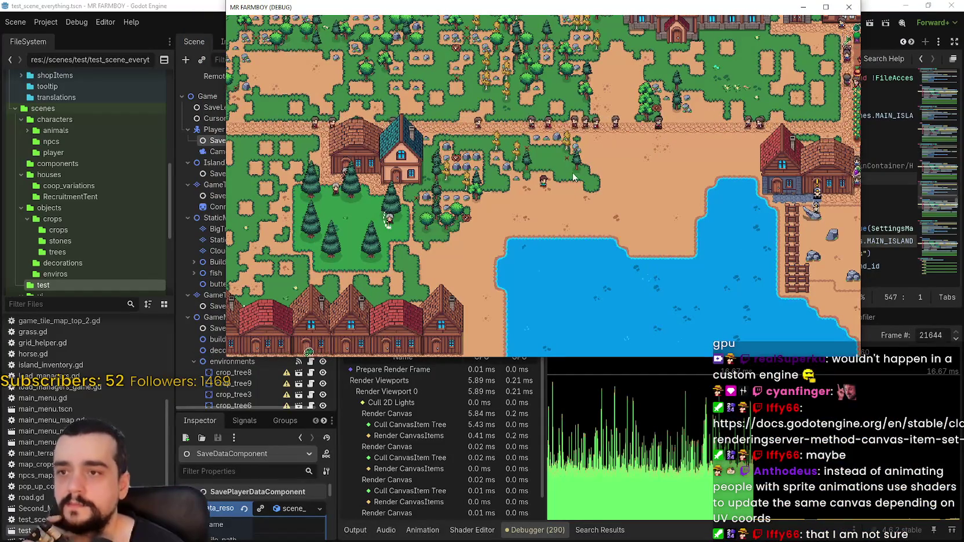
{"action": "key", "text": "Escape"}
Step: In the Remote scene tree, expand Game > GameMapEntities to reveal Npcs and Animals
{"action": "left_click", "coordinate": [139, 4]}
{"action": "scroll", "coordinate": [225, 304], "scroll_direction": "down", "scroll_amount": 3}
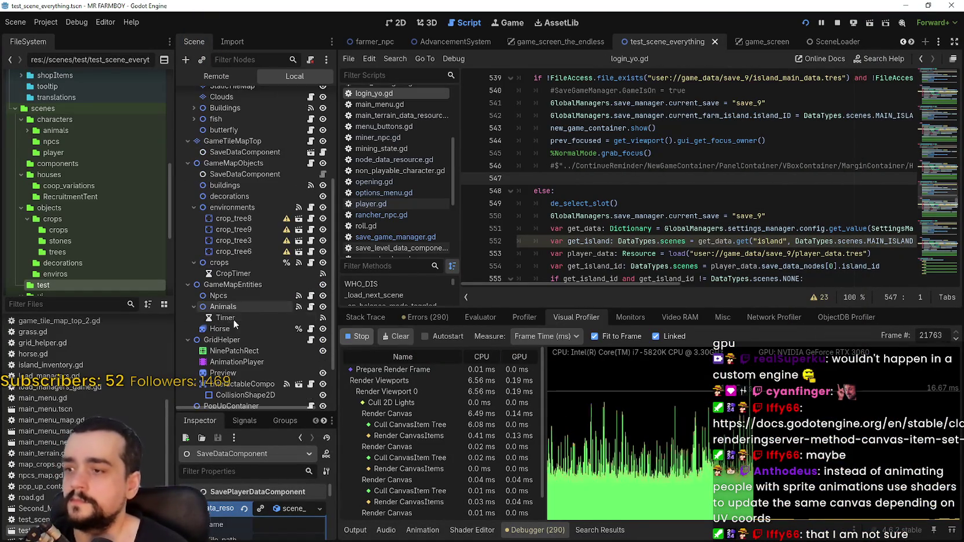
{"action": "left_click", "coordinate": [216, 76]}
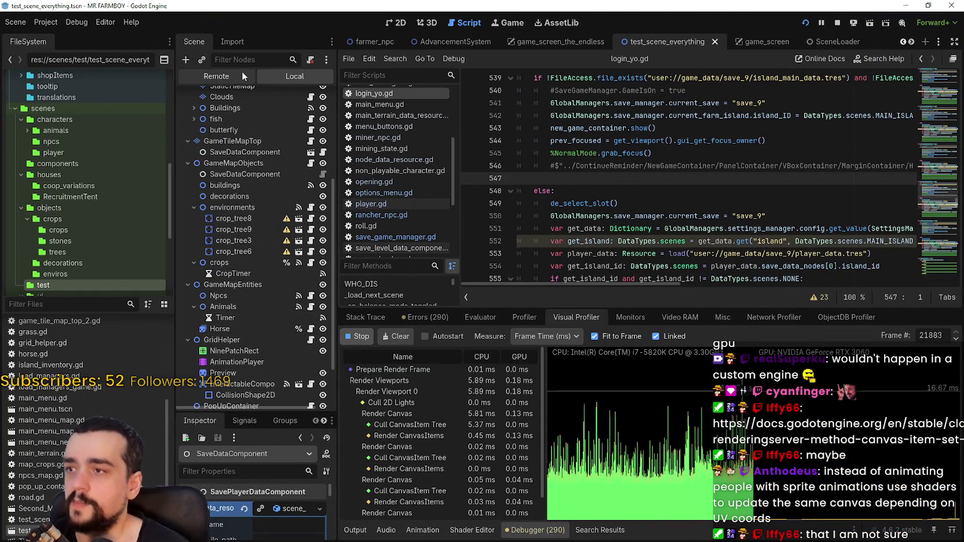
{"action": "left_click", "coordinate": [191, 307]}
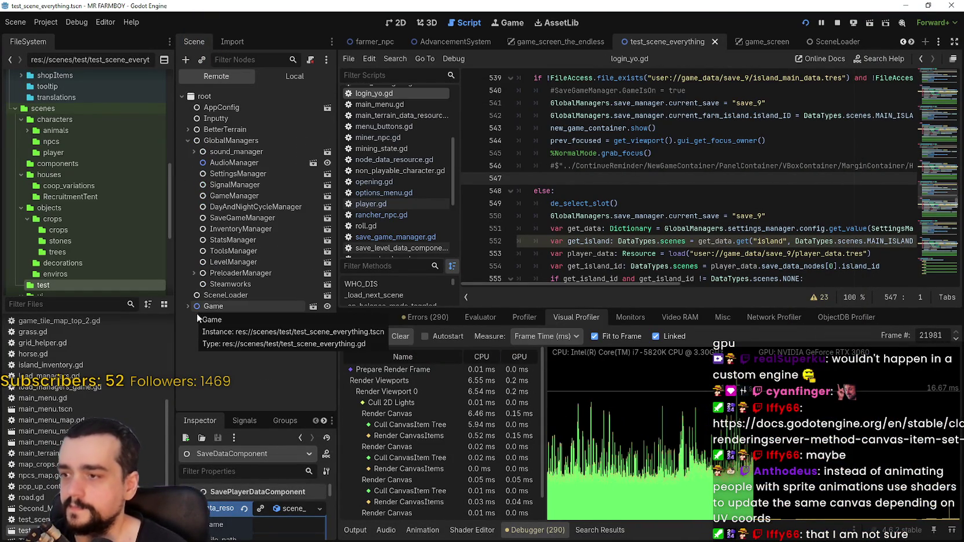
{"action": "scroll", "coordinate": [253, 366], "scroll_direction": "down", "scroll_amount": 2}
{"action": "left_click", "coordinate": [192, 346]}
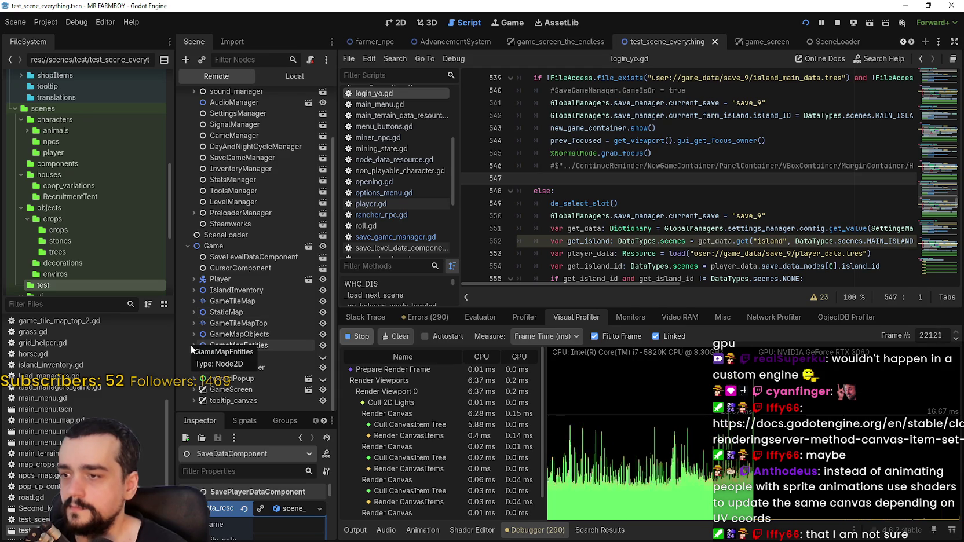
Step: Hide the Npcs in the running game, then inspect GameMapObjects in the Local scene tree
{"action": "scroll", "coordinate": [267, 397], "scroll_direction": "down", "scroll_amount": 1}
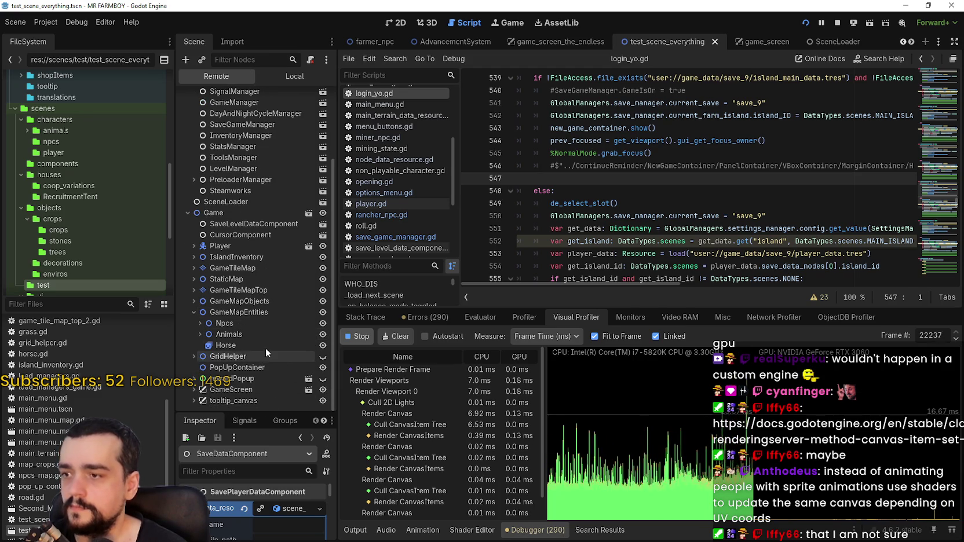
{"action": "left_click", "coordinate": [324, 325]}
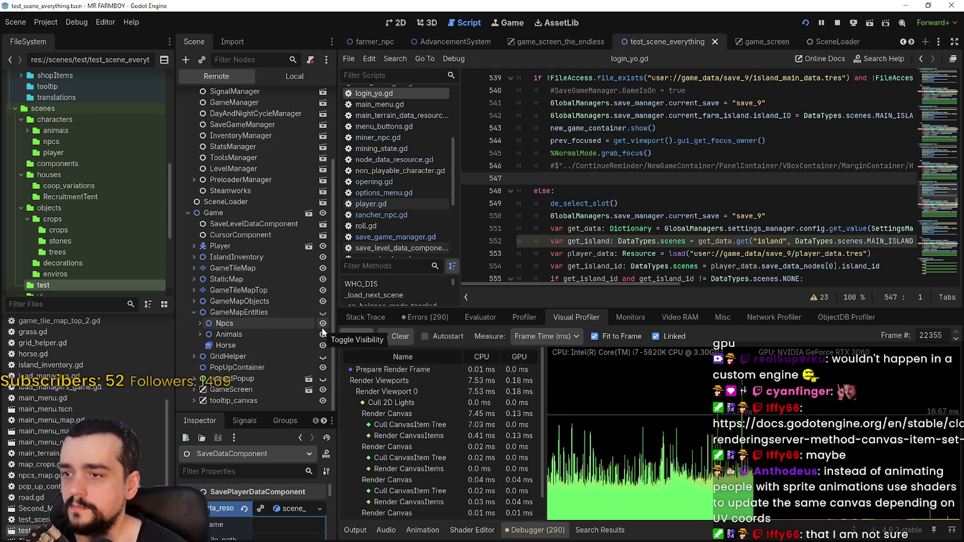
{"action": "left_click", "coordinate": [323, 311]}
{"action": "left_click", "coordinate": [323, 323]}
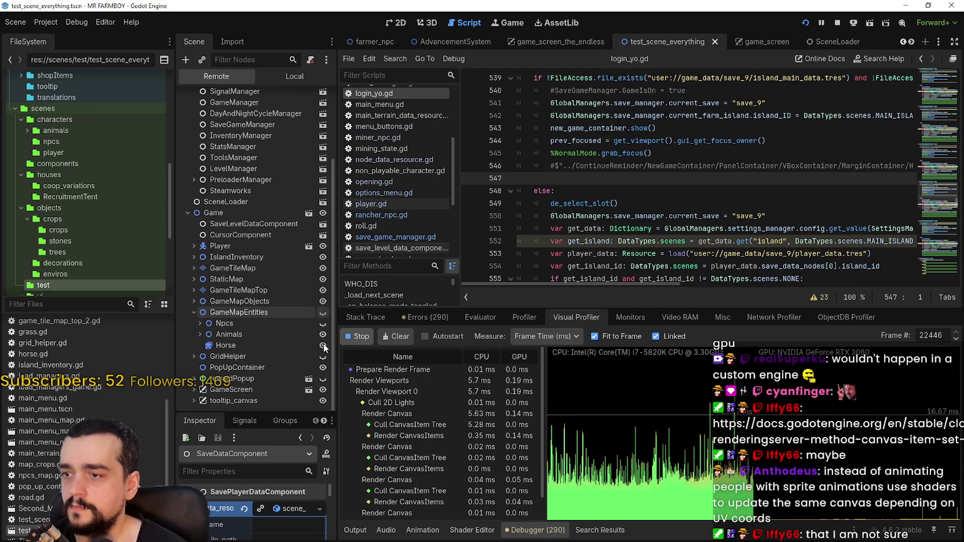
{"action": "left_click", "coordinate": [295, 79]}
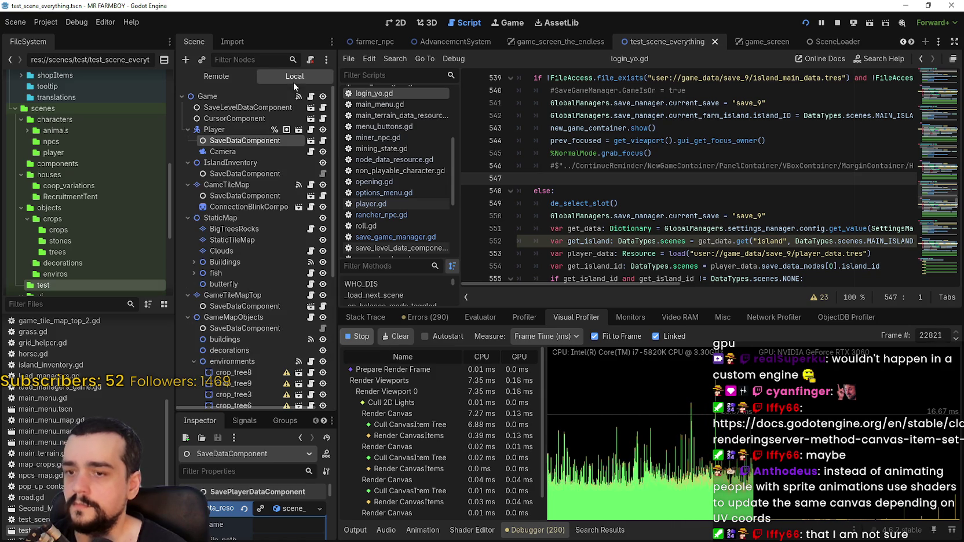
{"action": "left_click", "coordinate": [270, 318]}
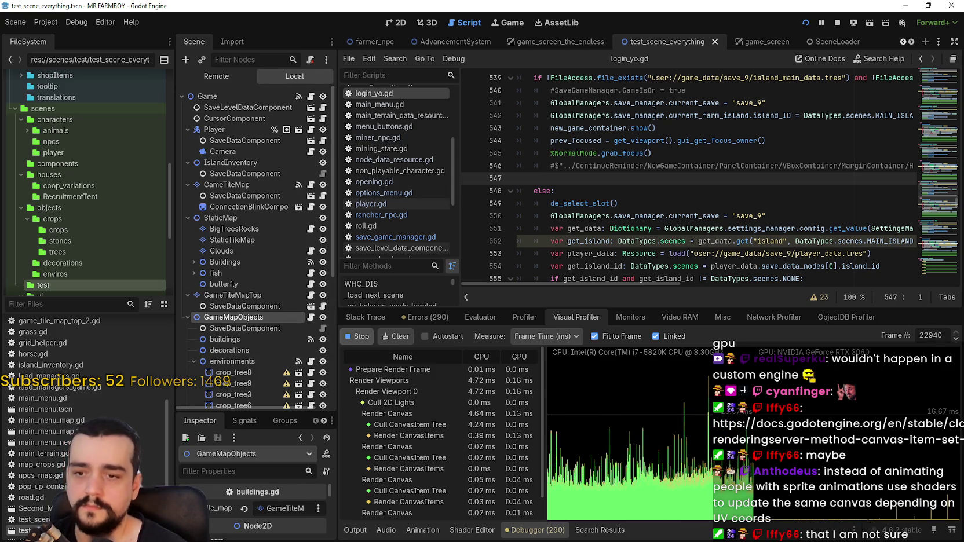
Step: Resume the farm game and walk the farmer right and up through the village
{"action": "key", "text": "alt+Tab"}
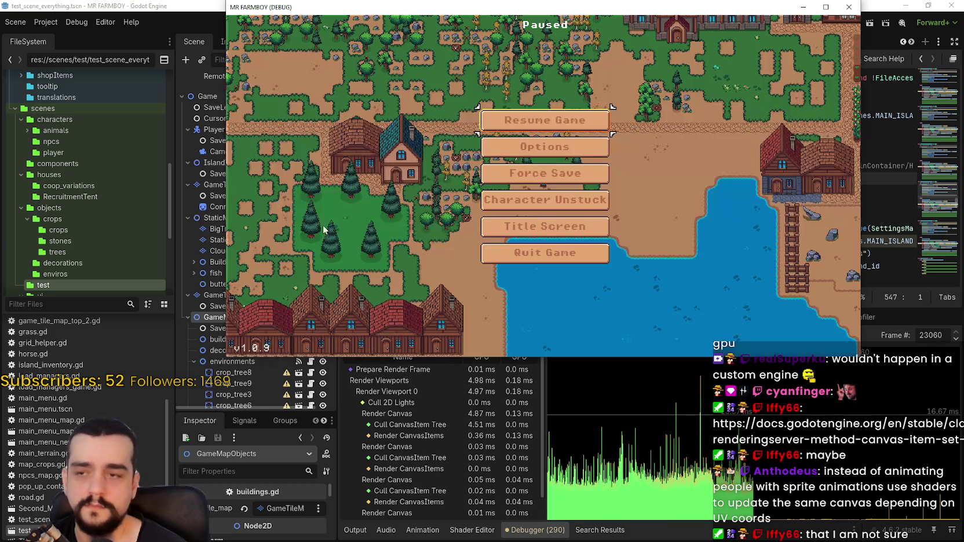
{"action": "key", "text": "Escape"}
{"action": "key", "text": "d"}
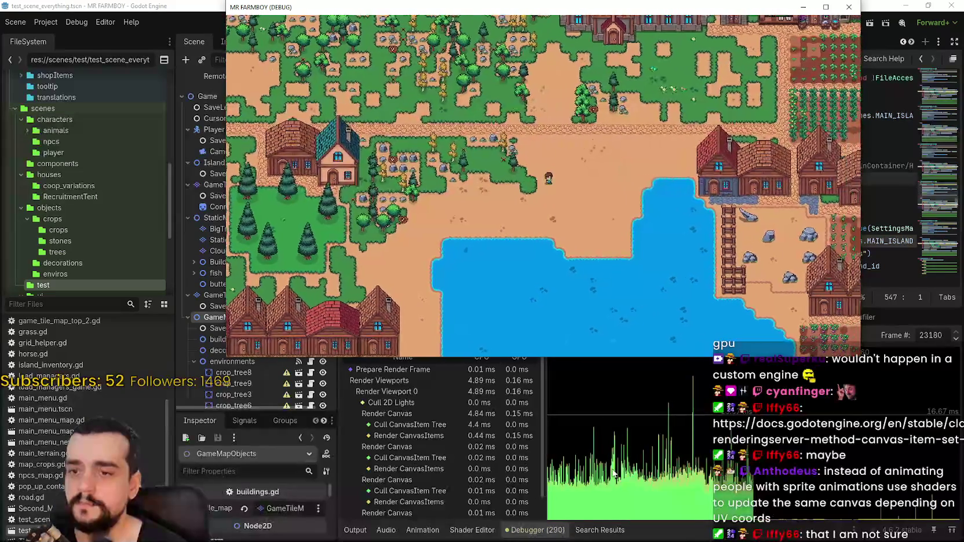
{"action": "key", "text": "w"}
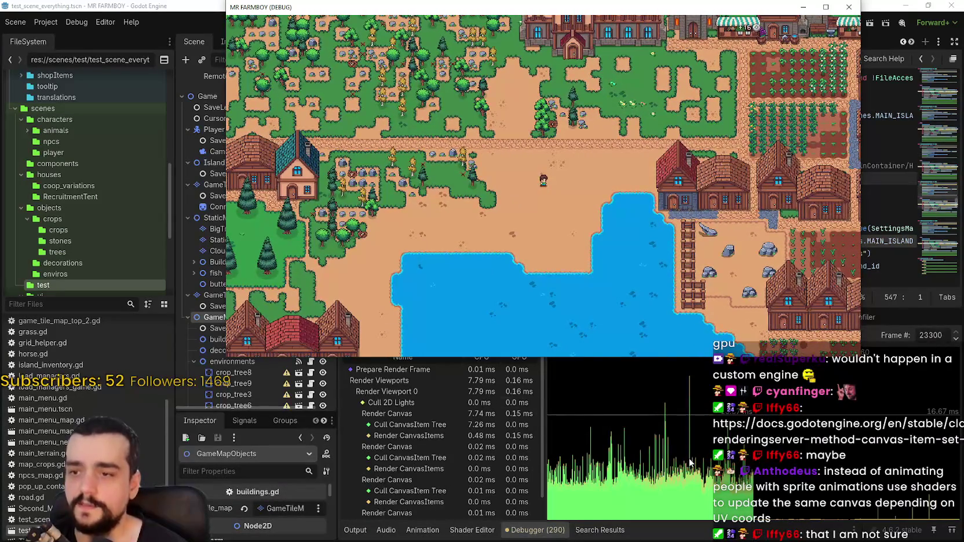
{"action": "key", "text": "d"}
{"action": "key", "text": "w"}
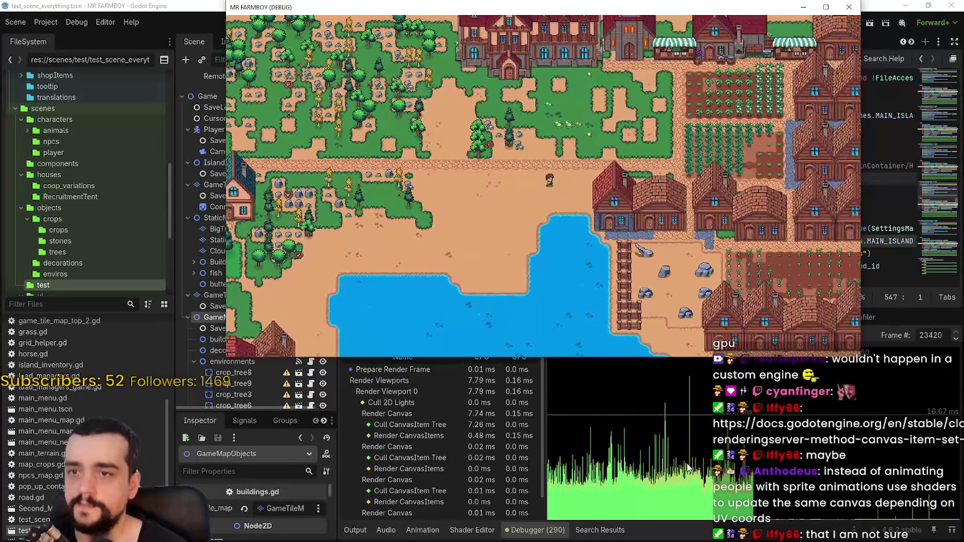
{"action": "key", "text": "d"}
{"action": "key", "text": "w"}
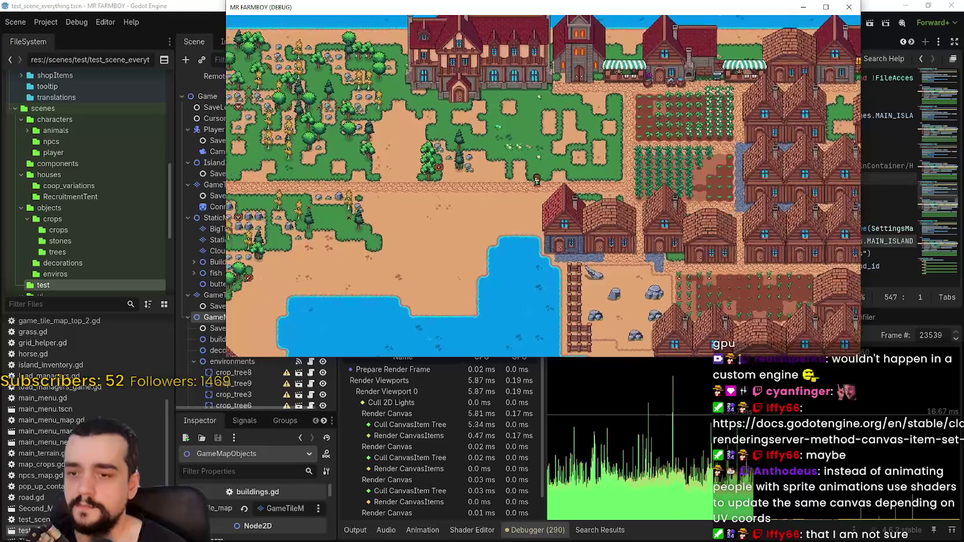
Step: Walk the farmer down and left around the village, then pause and return to the editor
{"action": "key", "text": "d"}
{"action": "key", "text": "s"}
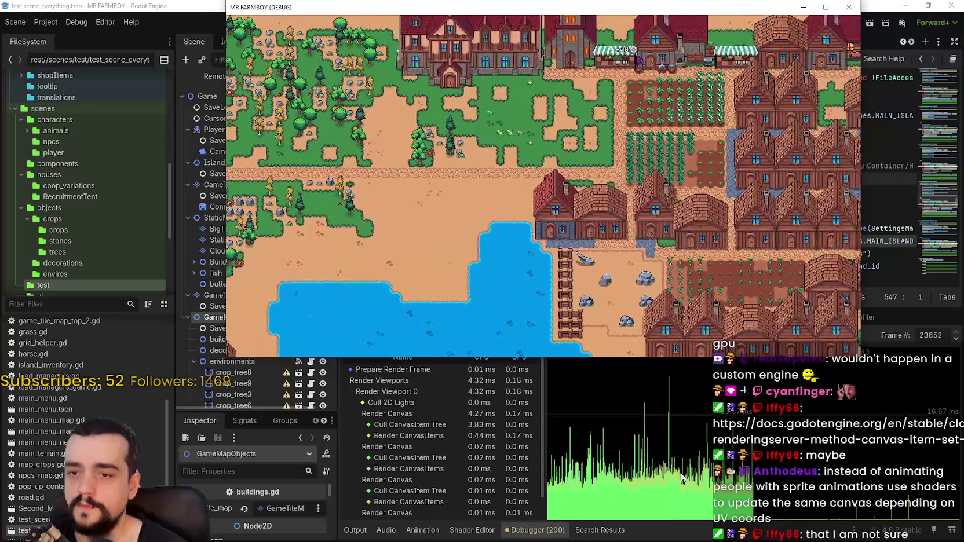
{"action": "key", "text": "a"}
{"action": "key", "text": "s"}
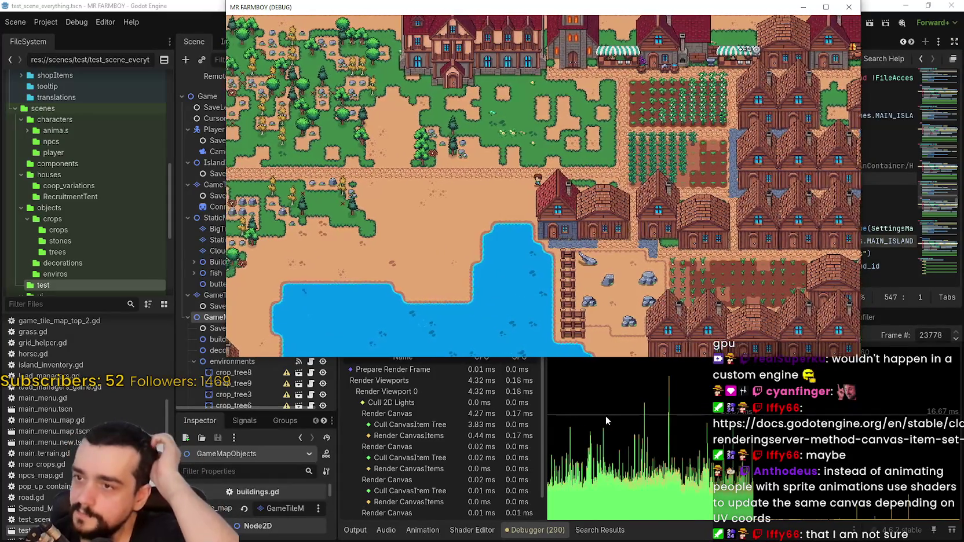
{"action": "key", "text": "w"}
{"action": "key", "text": "a"}
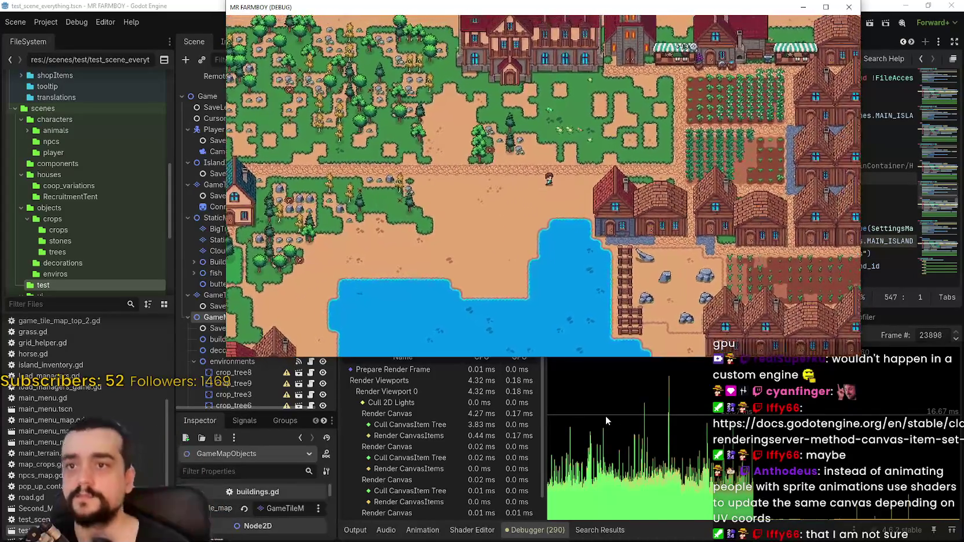
{"action": "key", "text": "Escape"}
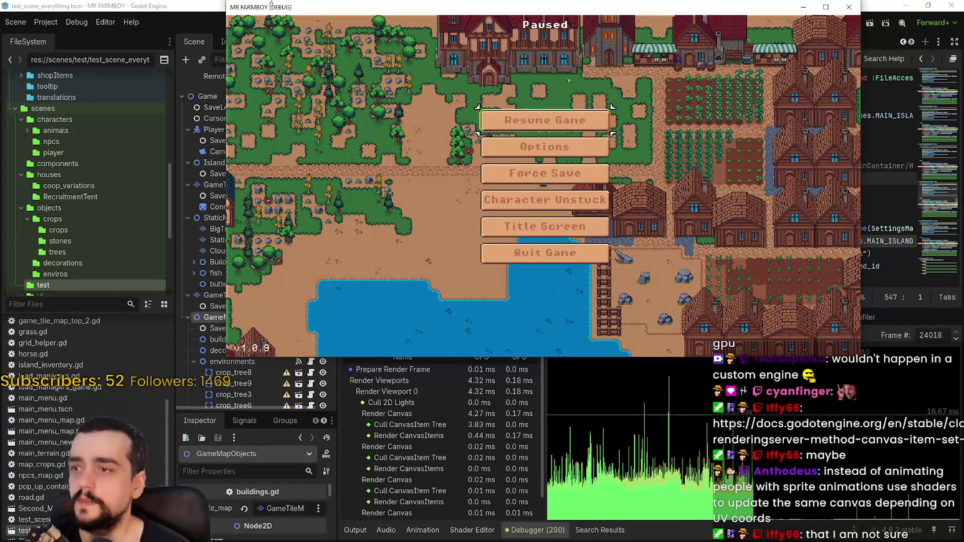
{"action": "left_click", "coordinate": [210, 4]}
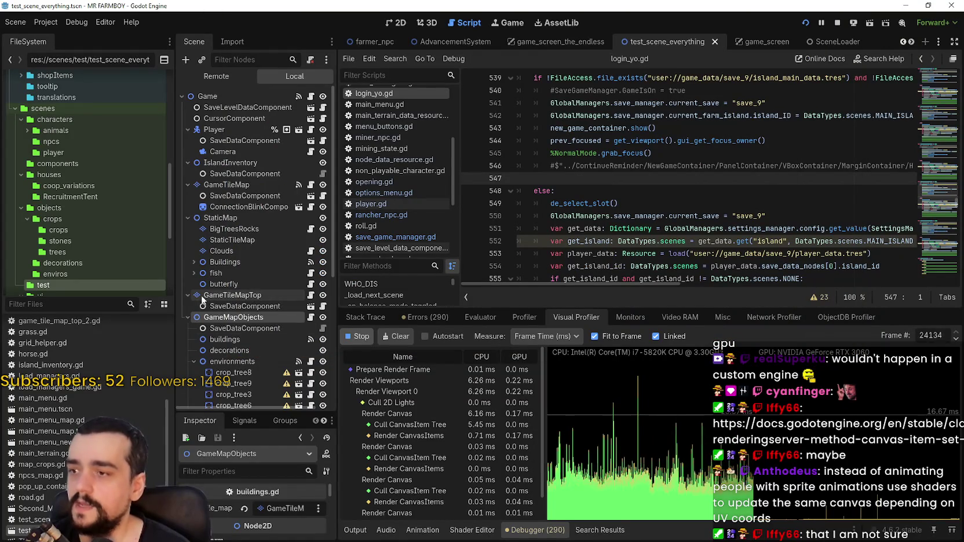
Step: Hide the crops under GameMapObjects in the Remote tree, dropping Render Viewports to about 1 ms, and resume
{"action": "scroll", "coordinate": [200, 286], "scroll_direction": "down", "scroll_amount": 5}
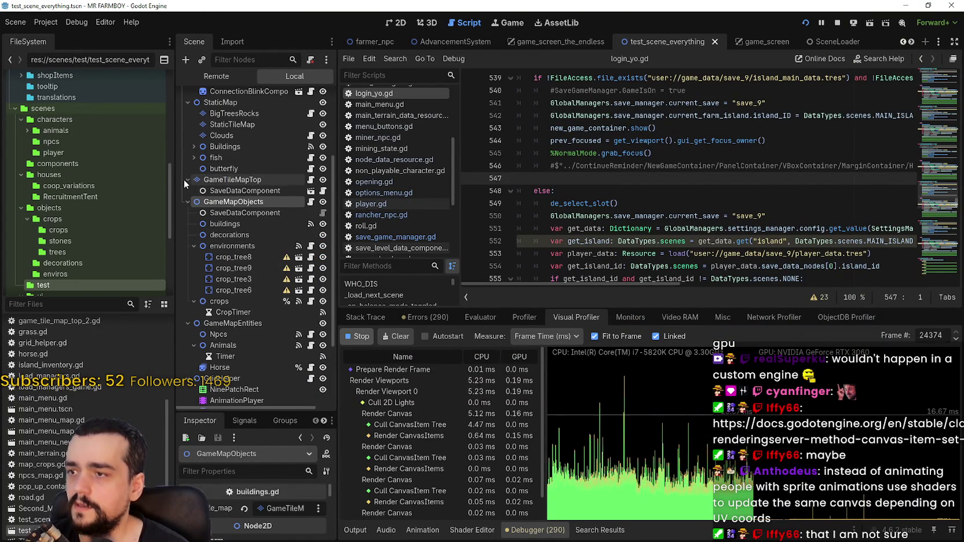
{"action": "scroll", "coordinate": [235, 325], "scroll_direction": "down", "scroll_amount": 2}
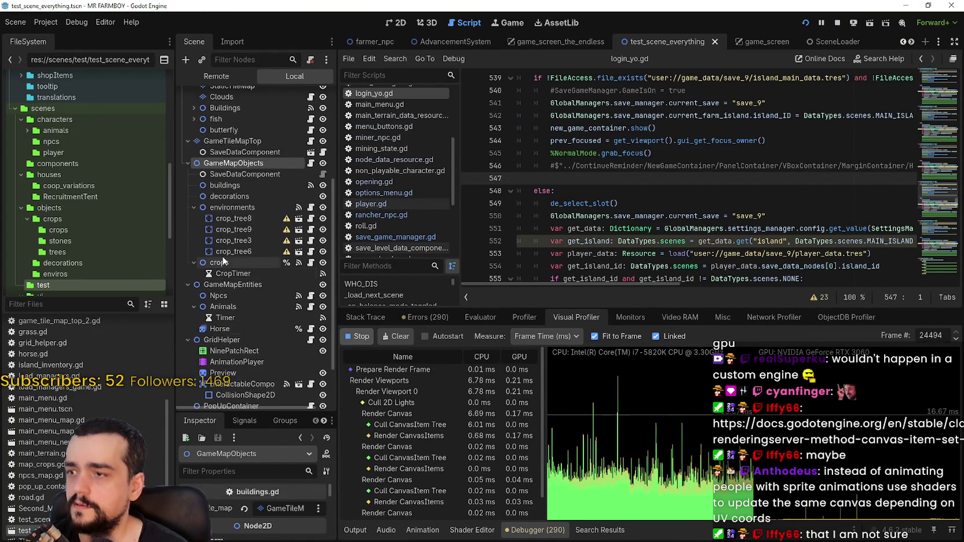
{"action": "left_click", "coordinate": [219, 77]}
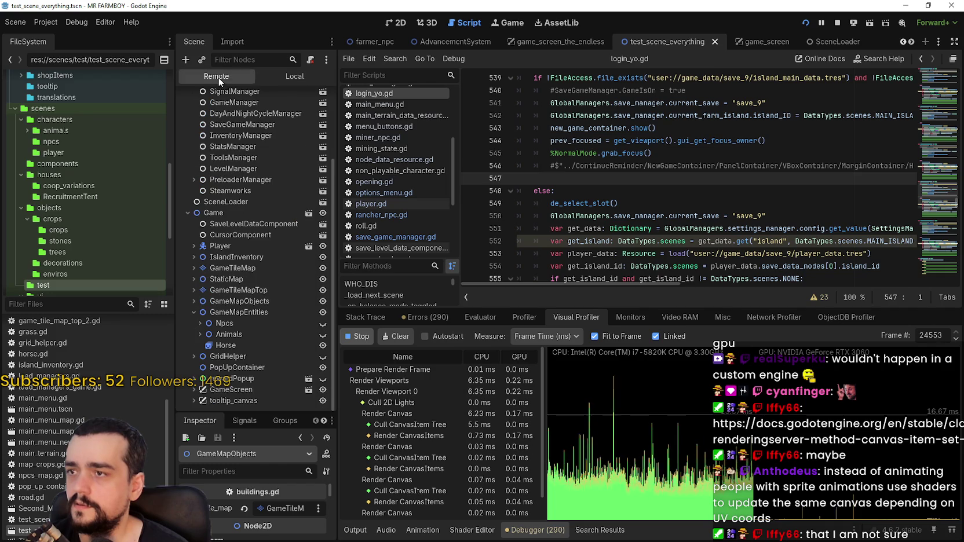
{"action": "left_click", "coordinate": [191, 299]}
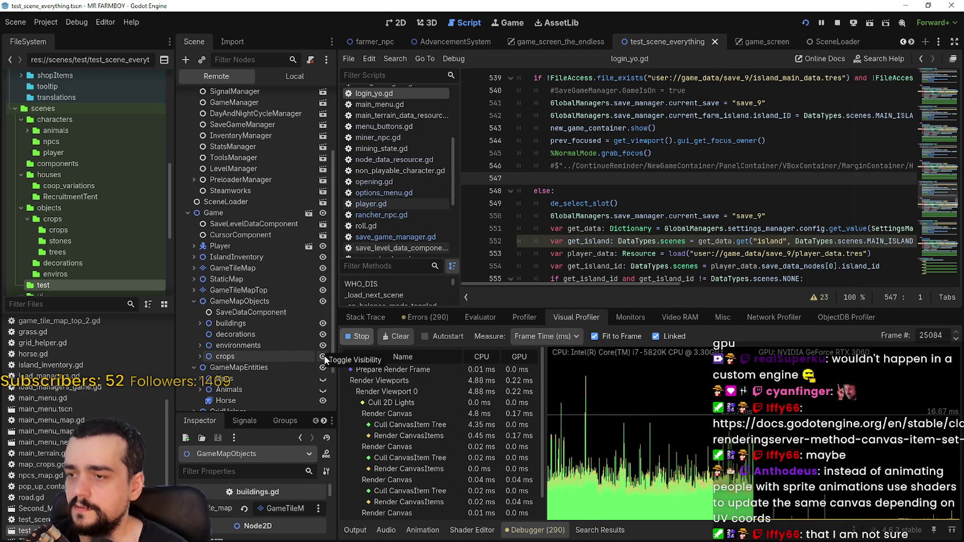
{"action": "left_click", "coordinate": [324, 357]}
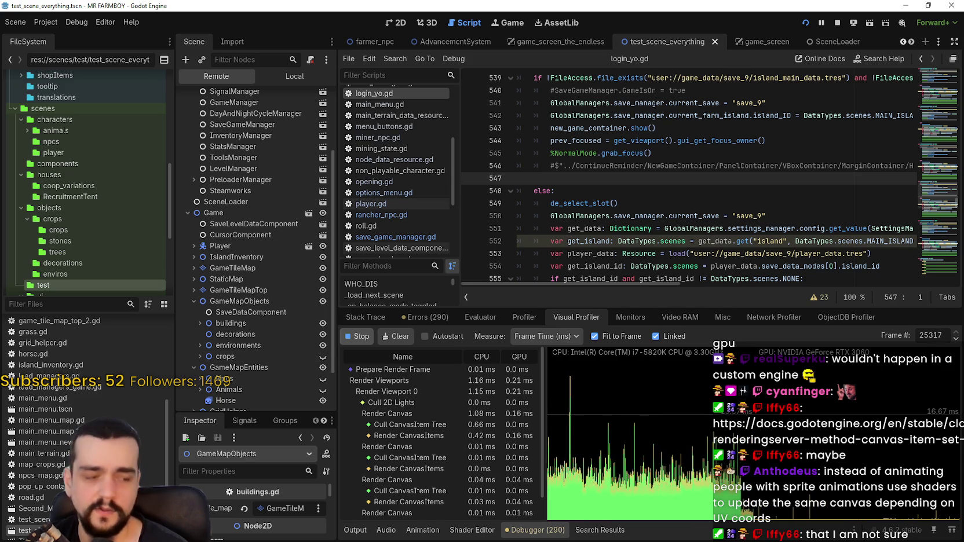
{"action": "key", "text": "alt+Tab"}
{"action": "key", "text": "Escape"}
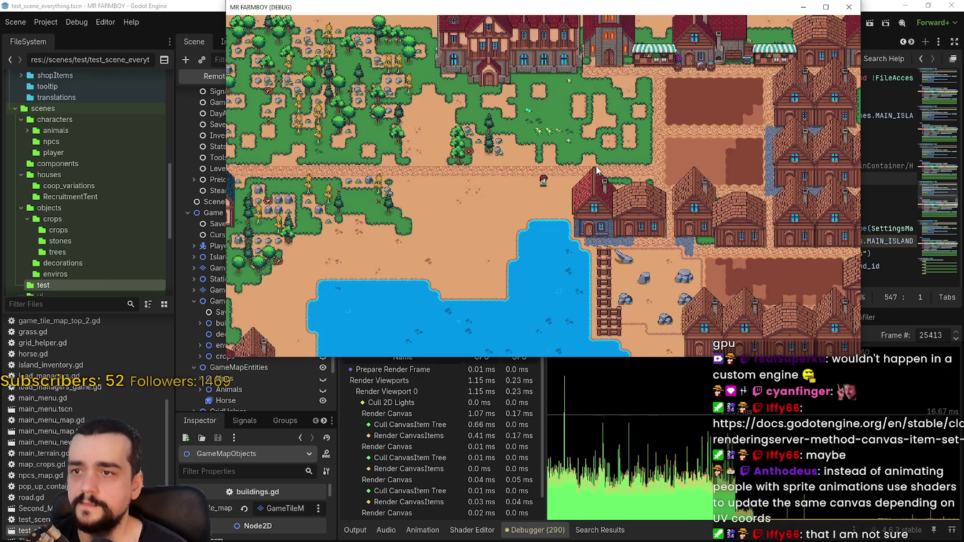
Step: Select the buildings node in the Local scene tree, then return to the game
{"action": "left_click", "coordinate": [195, 5]}
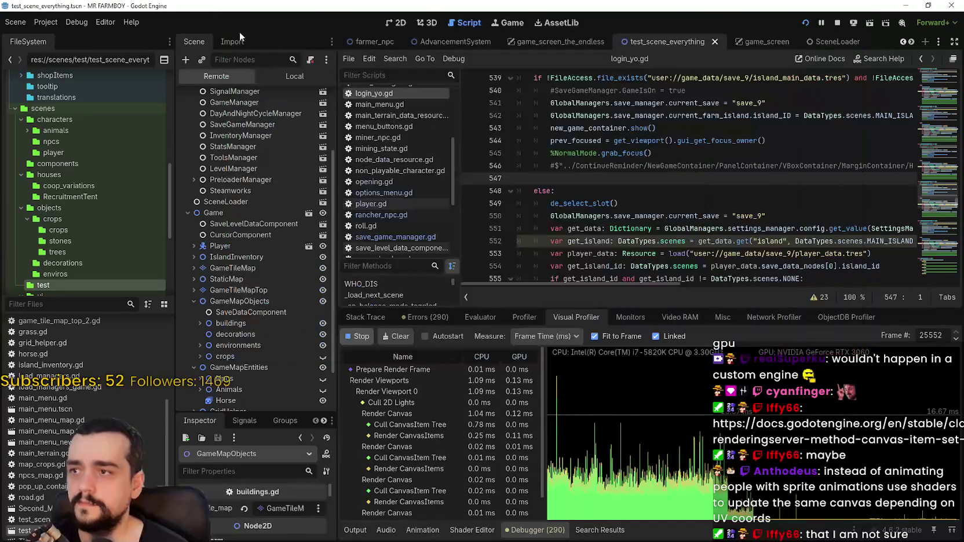
{"action": "left_click", "coordinate": [290, 78]}
{"action": "left_click", "coordinate": [256, 267]}
{"action": "key", "text": "alt+Tab"}
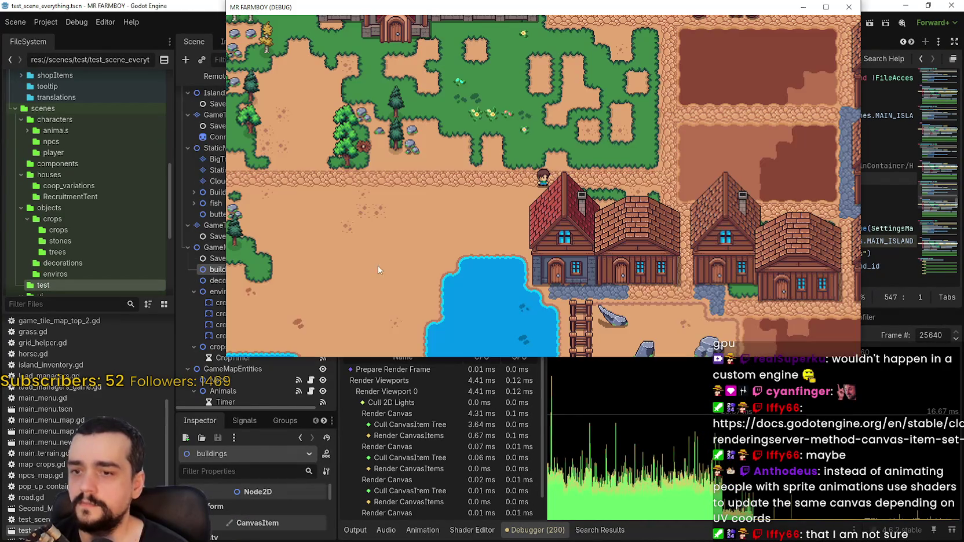
Step: Walk the farmer across the farm plots, past the houses and into the grass patch
{"action": "key", "text": "d"}
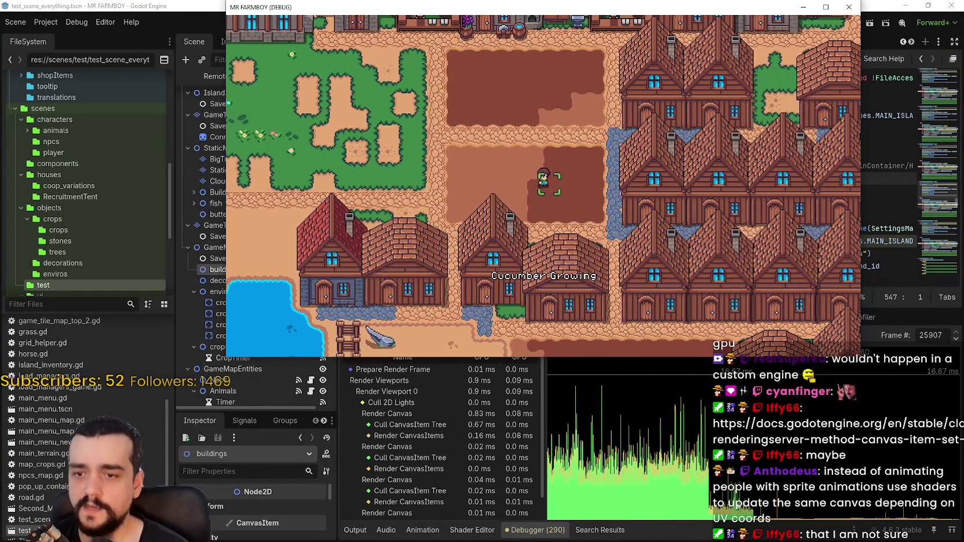
{"action": "key", "text": "a"}
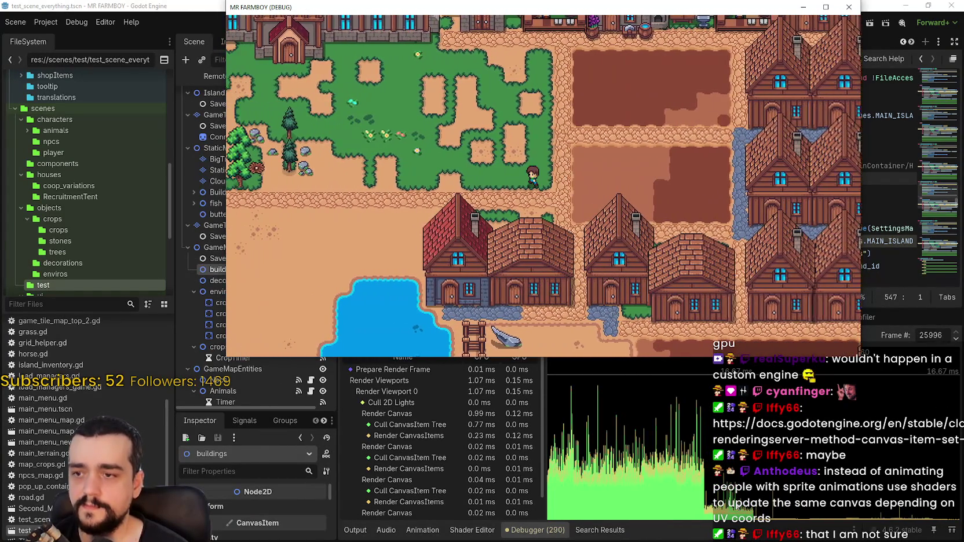
{"action": "key", "text": "d"}
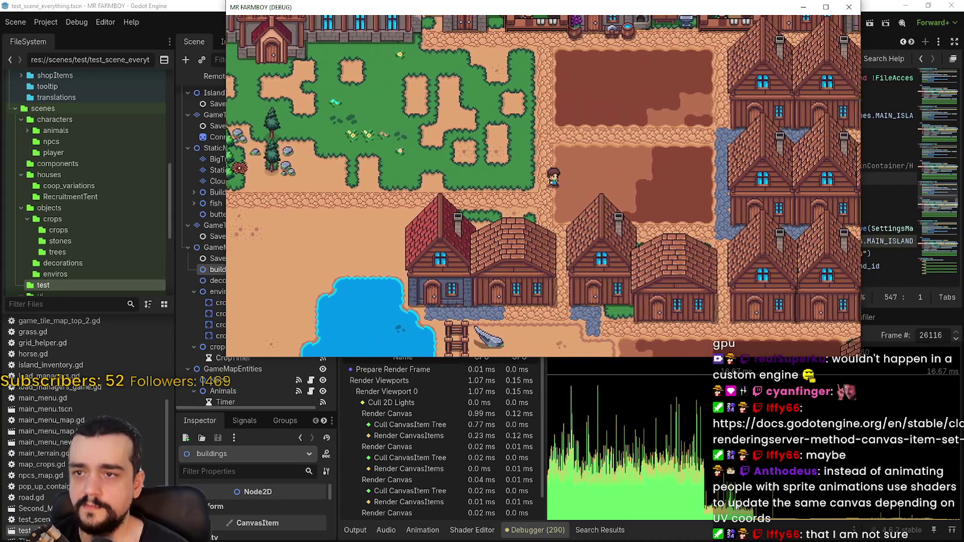
{"action": "key", "text": "d"}
{"action": "key", "text": "s"}
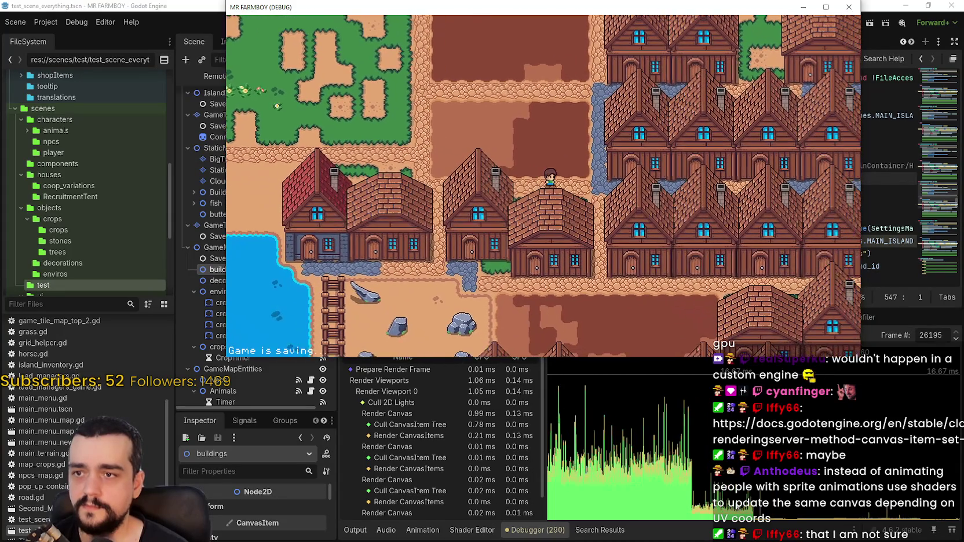
{"action": "key", "text": "d"}
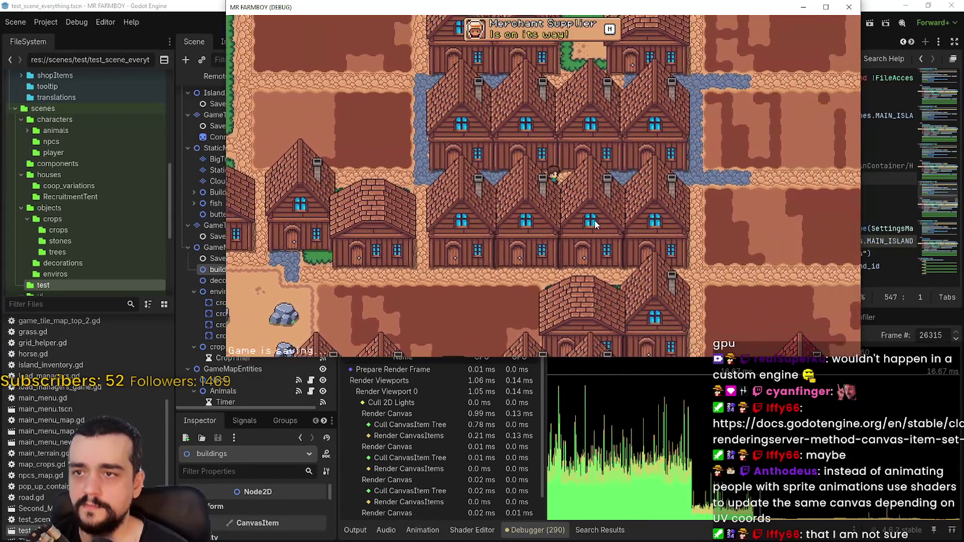
{"action": "key", "text": "d"}
{"action": "key", "text": "s"}
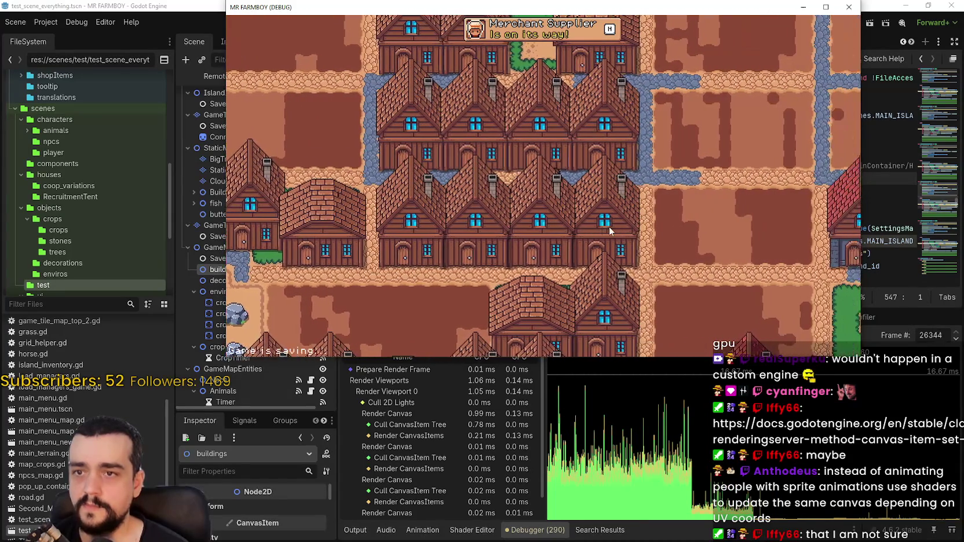
{"action": "key", "text": "s"}
{"action": "key", "text": "a"}
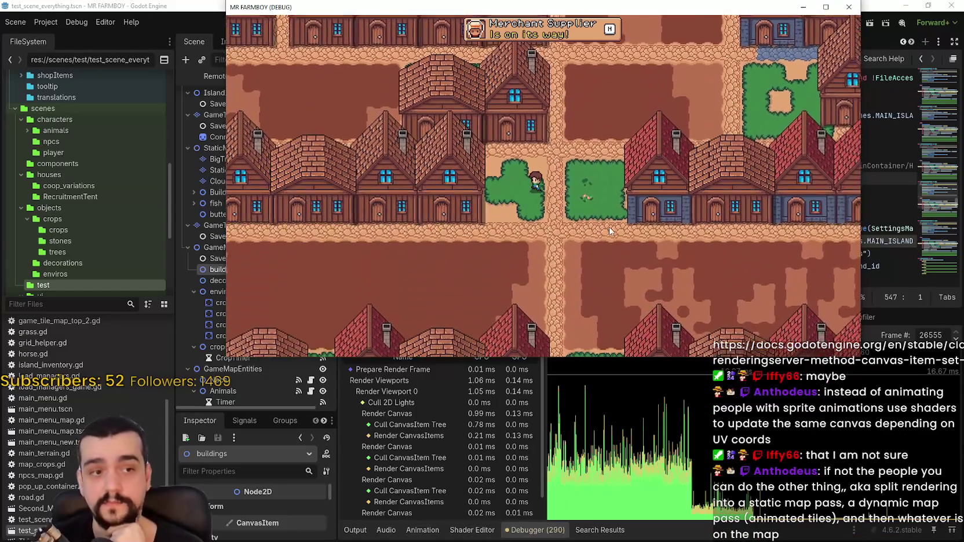
Step: Walk the farmer down to the crossroads and along the road, then pause the game
{"action": "key", "text": "d"}
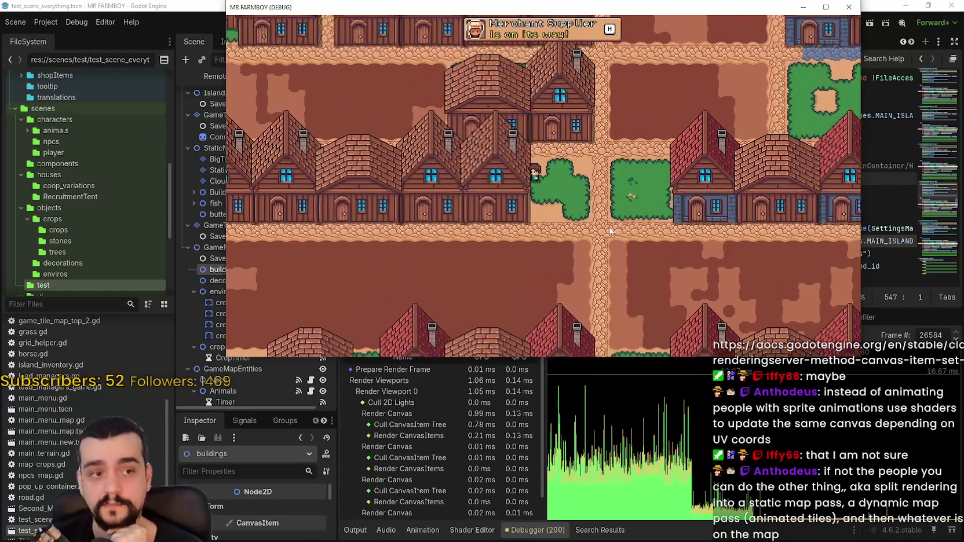
{"action": "key", "text": "s"}
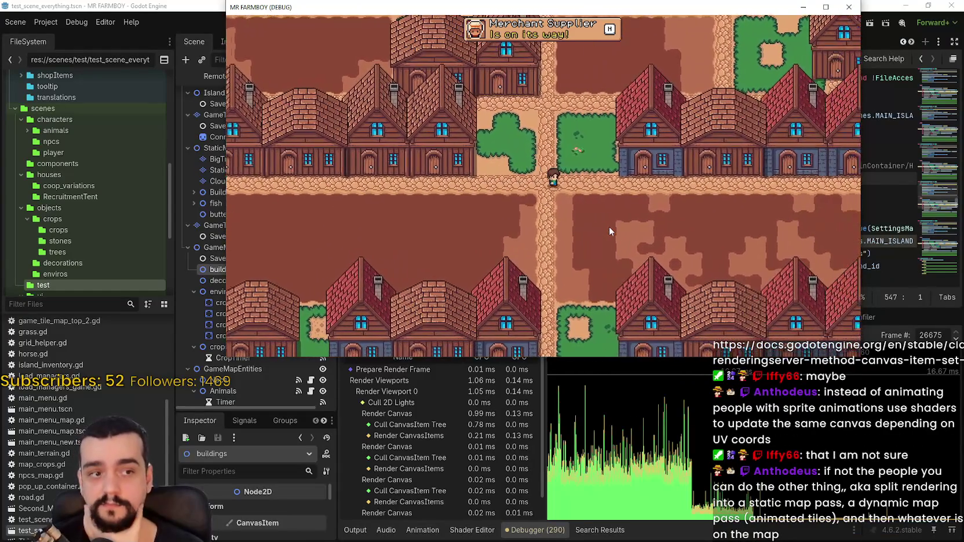
{"action": "key", "text": "s"}
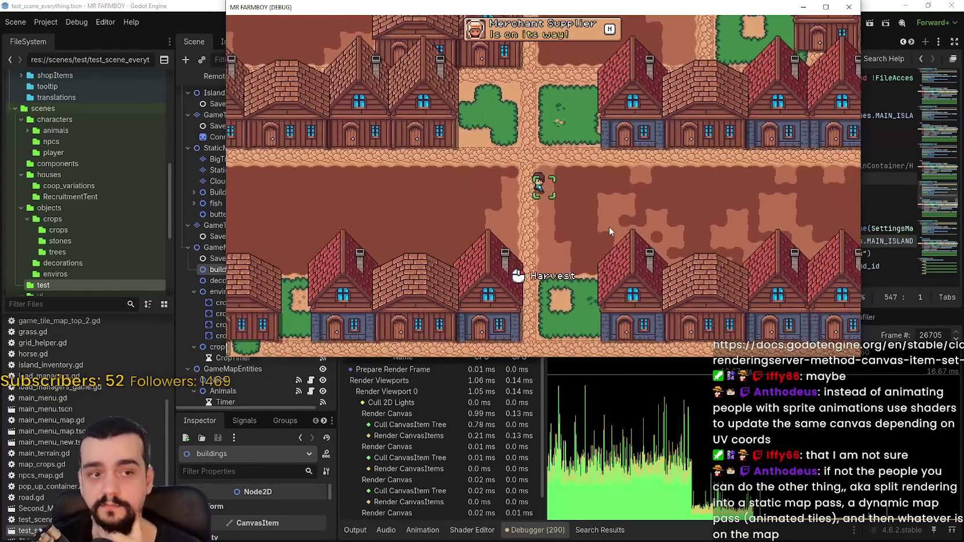
{"action": "key", "text": "s"}
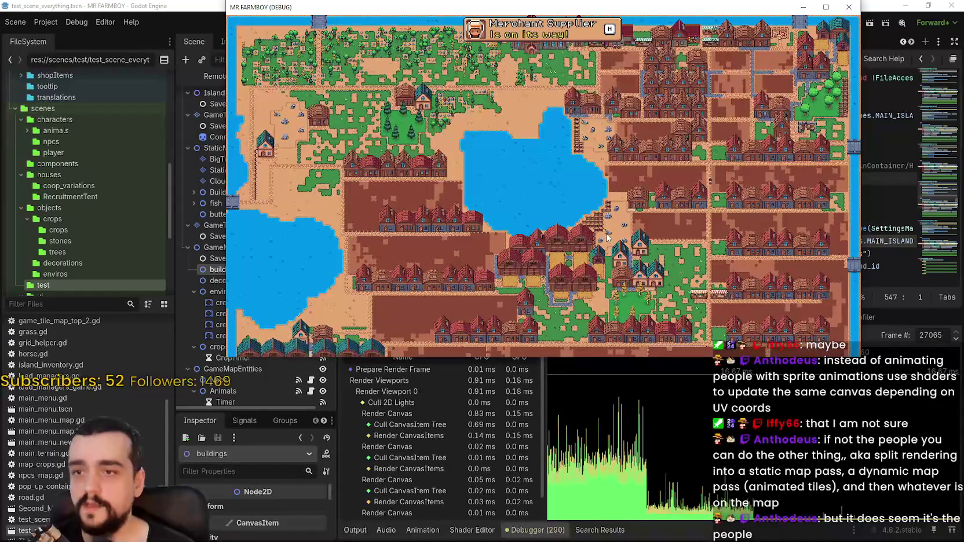
{"action": "scroll", "coordinate": [607, 236], "scroll_direction": "up", "scroll_amount": 5}
{"action": "key", "text": "s"}
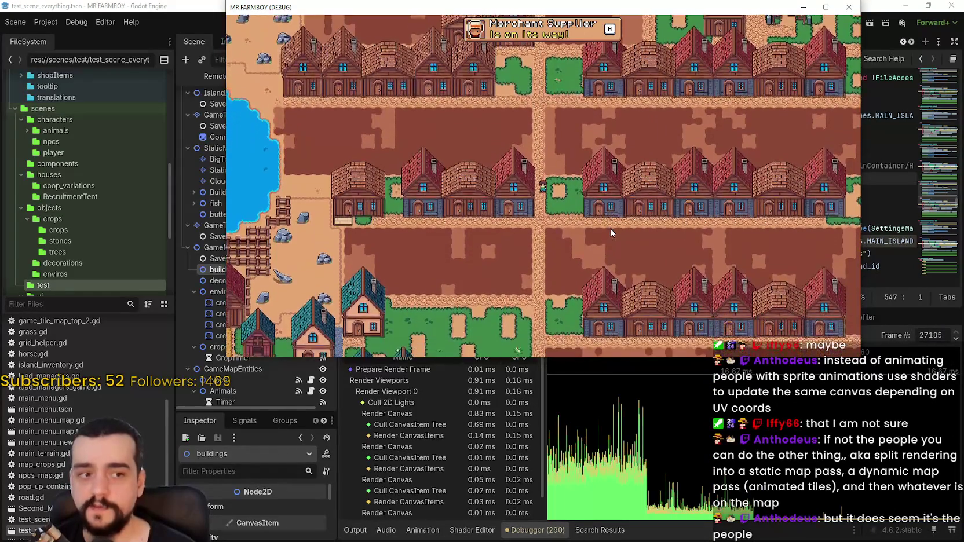
{"action": "key", "text": "s"}
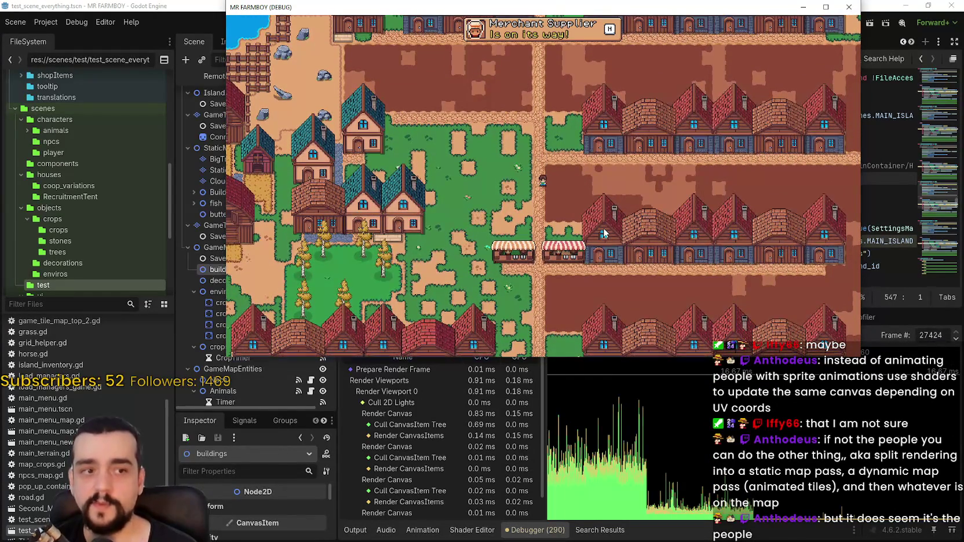
{"action": "key", "text": "s"}
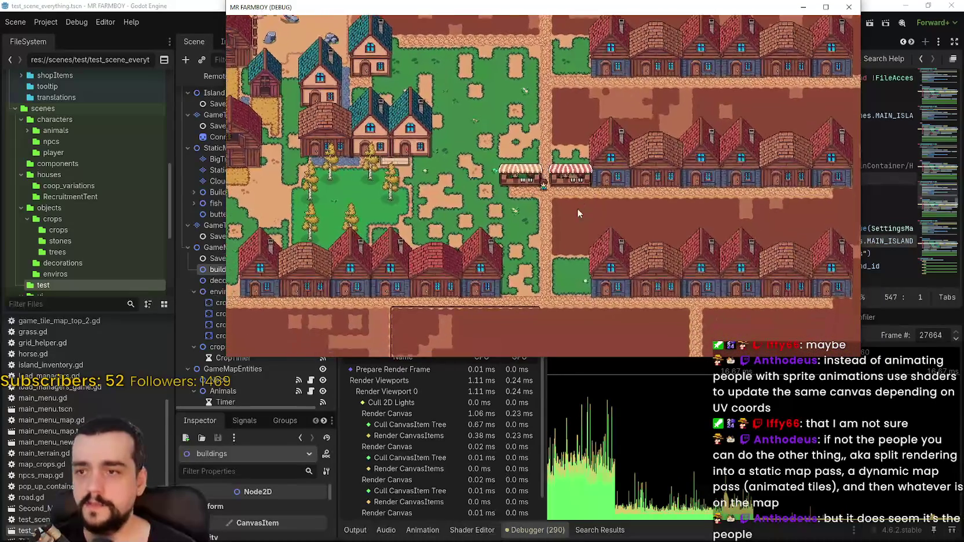
{"action": "key", "text": "Escape"}
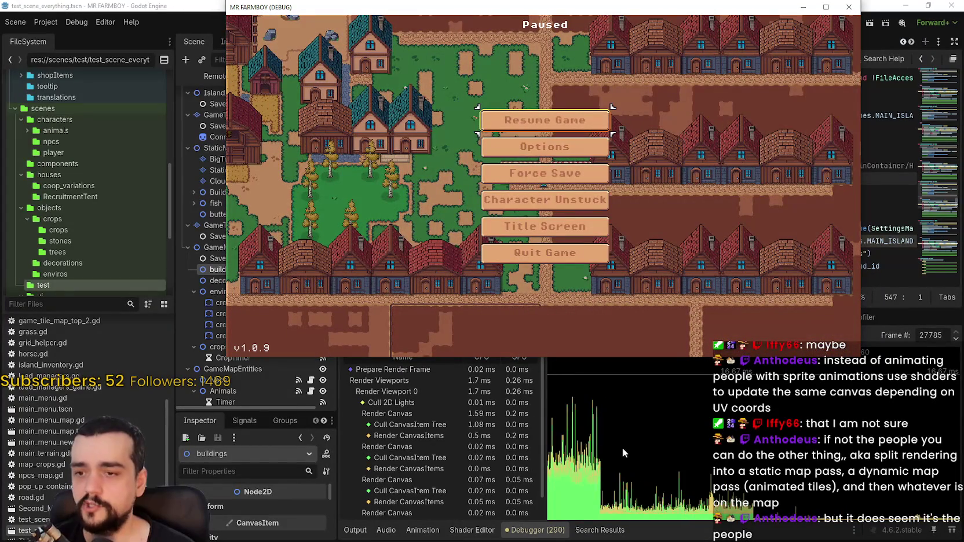
Step: Make the Npcs visible again in the Remote tree, then select Buildings in the Local tree
{"action": "left_click", "coordinate": [81, 4]}
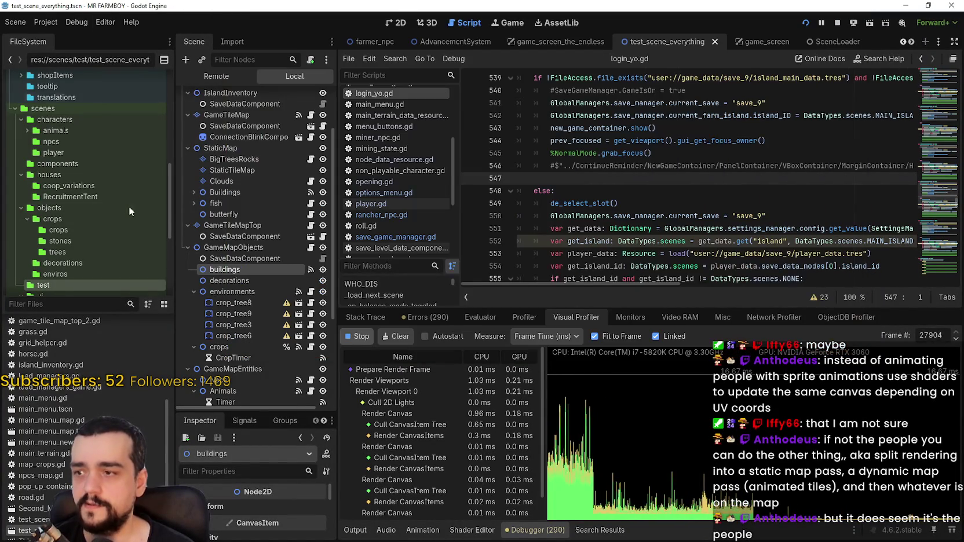
{"action": "left_click", "coordinate": [238, 81]}
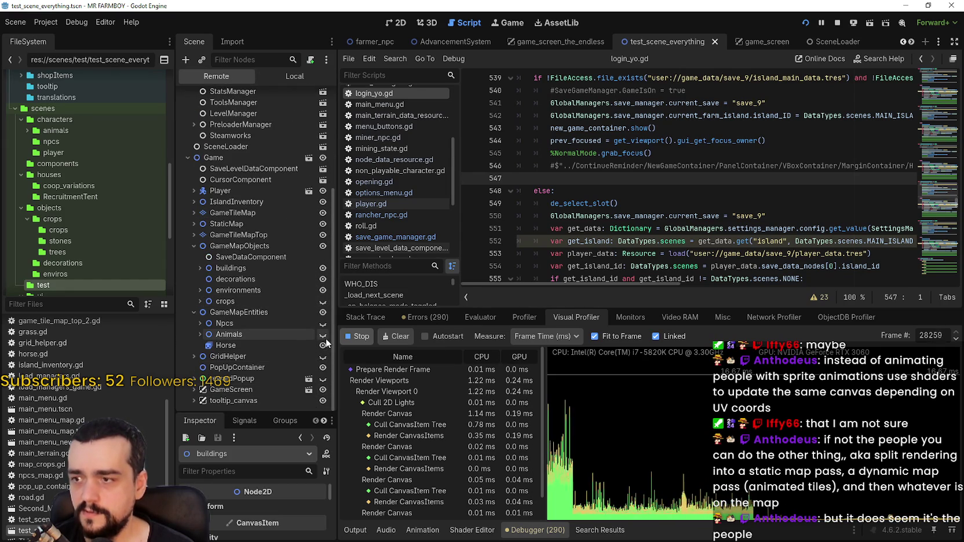
{"action": "left_click", "coordinate": [323, 323]}
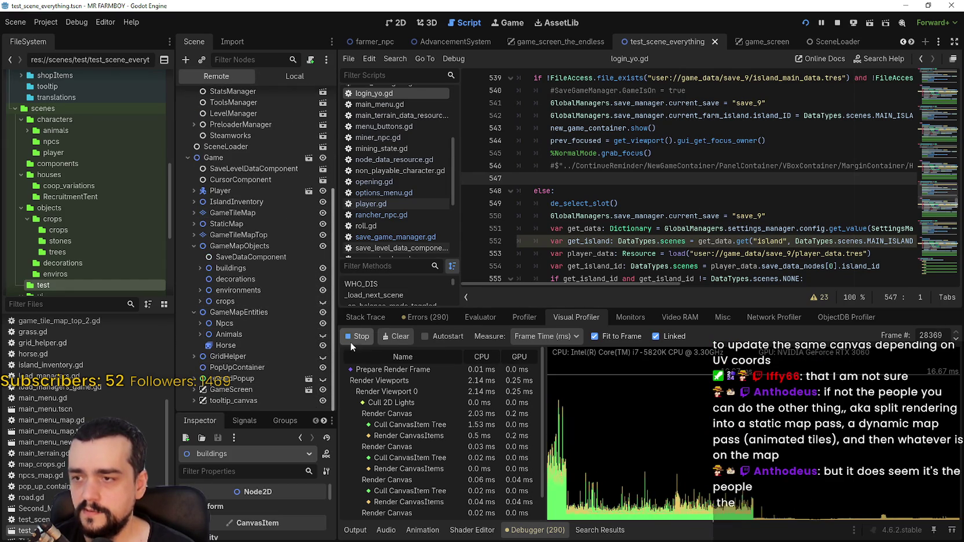
{"action": "left_click", "coordinate": [287, 76]}
{"action": "left_click", "coordinate": [228, 170]}
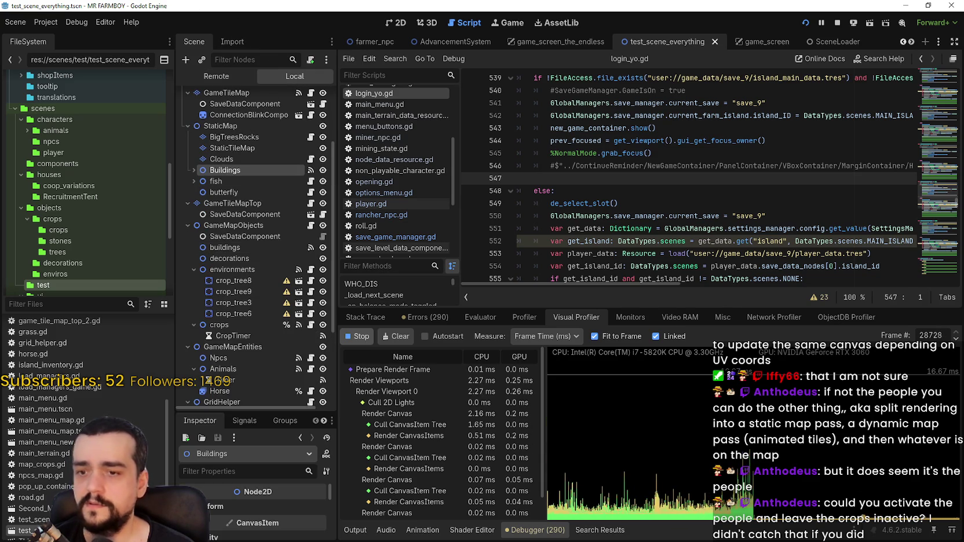
Step: Resume the game, walk the farmer up and right through town, then pause
{"action": "key", "text": "alt+Tab"}
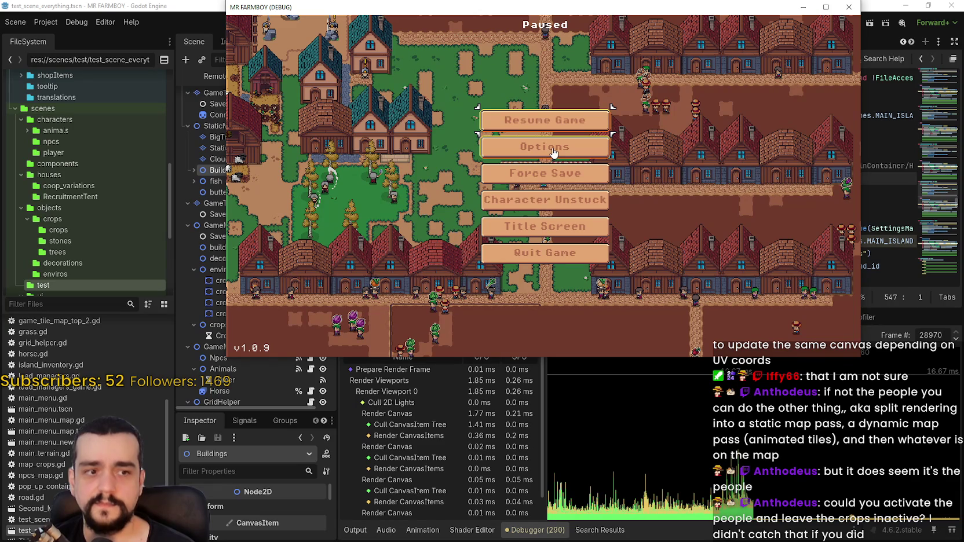
{"action": "left_click", "coordinate": [495, 133]}
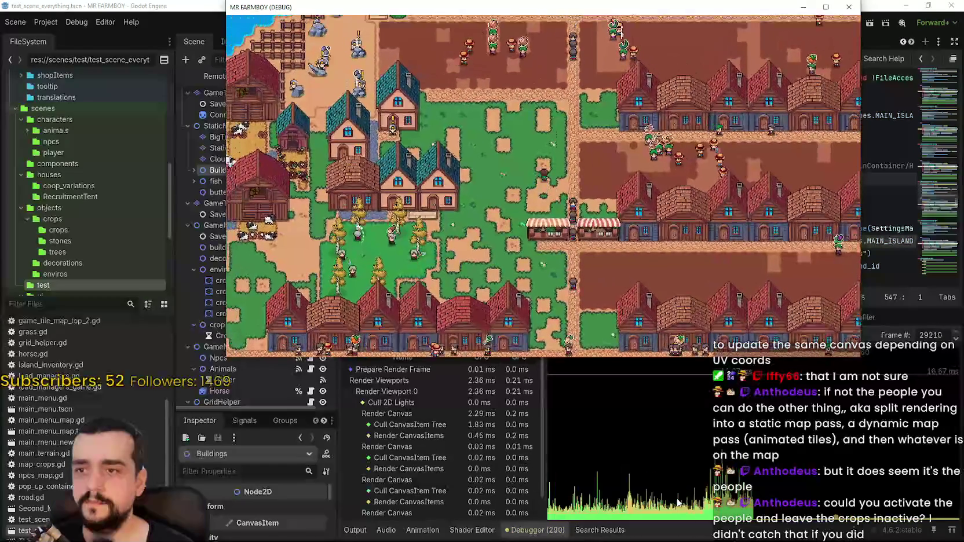
{"action": "key", "text": "w"}
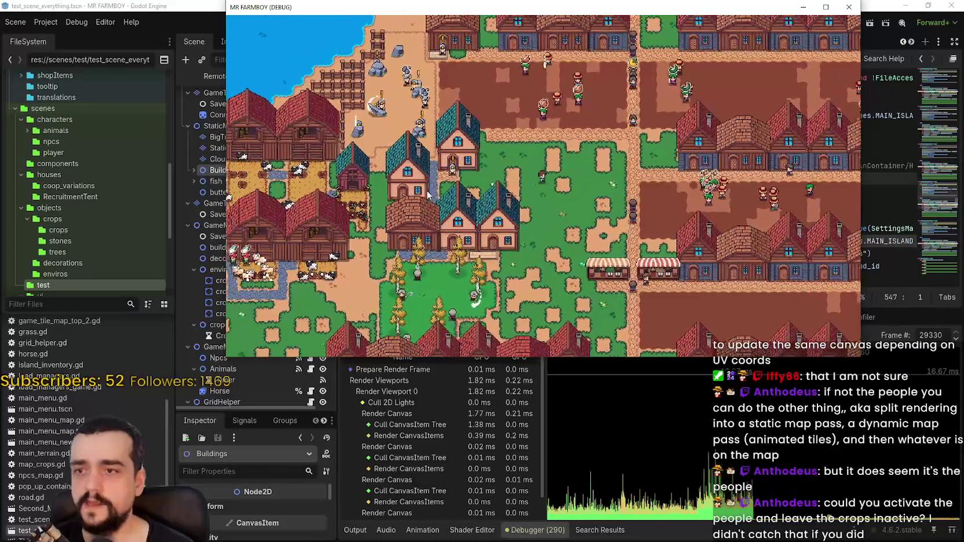
{"action": "key", "text": "d"}
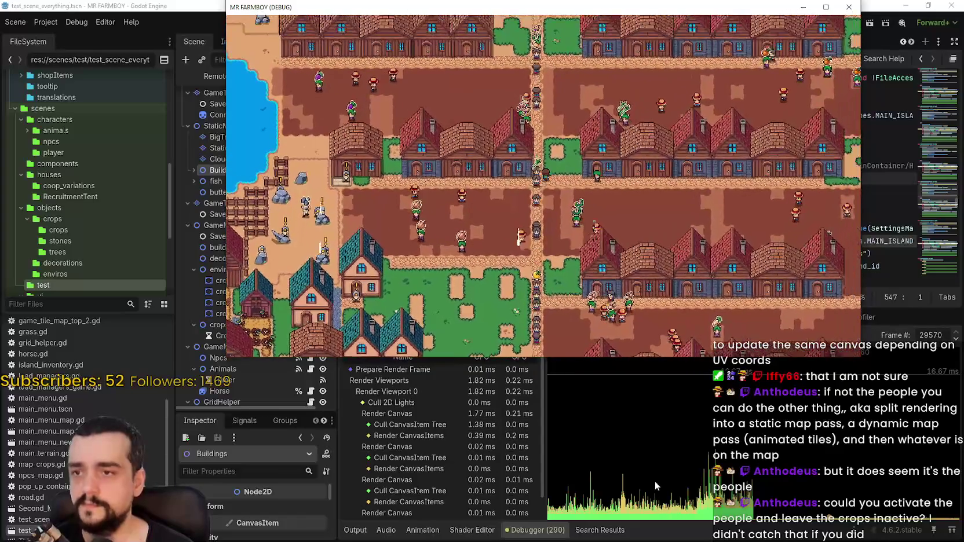
{"action": "key", "text": "Escape"}
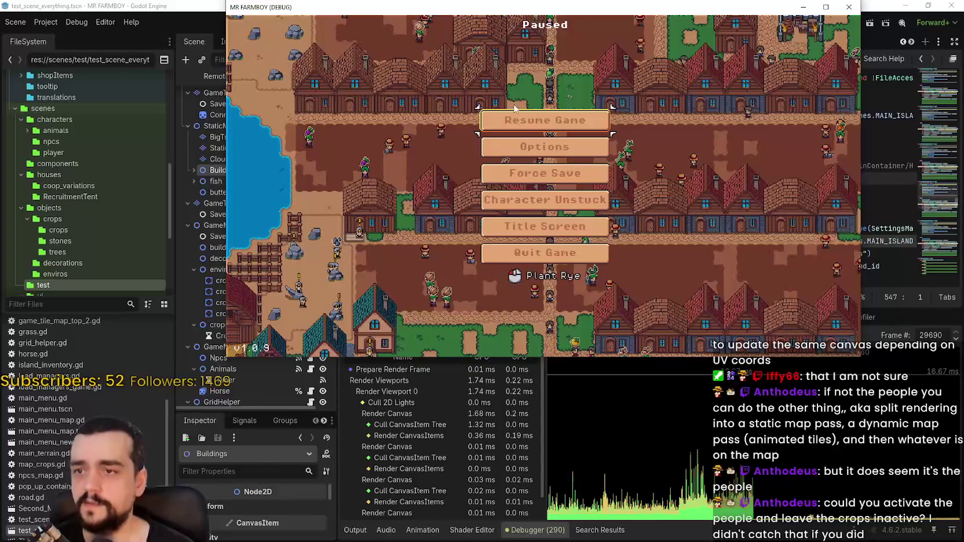
Step: Select the butterfly node in the editor's Local scene tree
{"action": "left_click", "coordinate": [146, 5]}
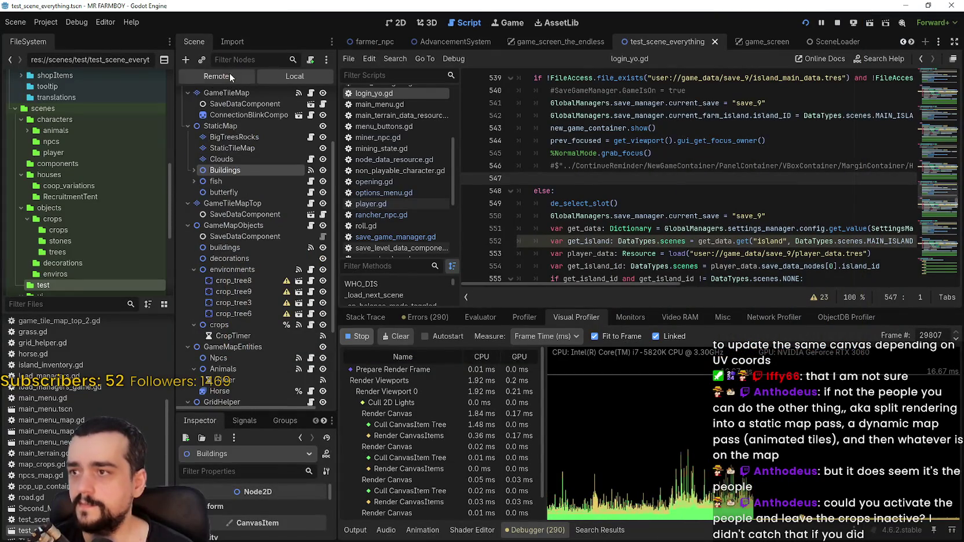
{"action": "scroll", "coordinate": [313, 324], "scroll_direction": "up", "scroll_amount": 2}
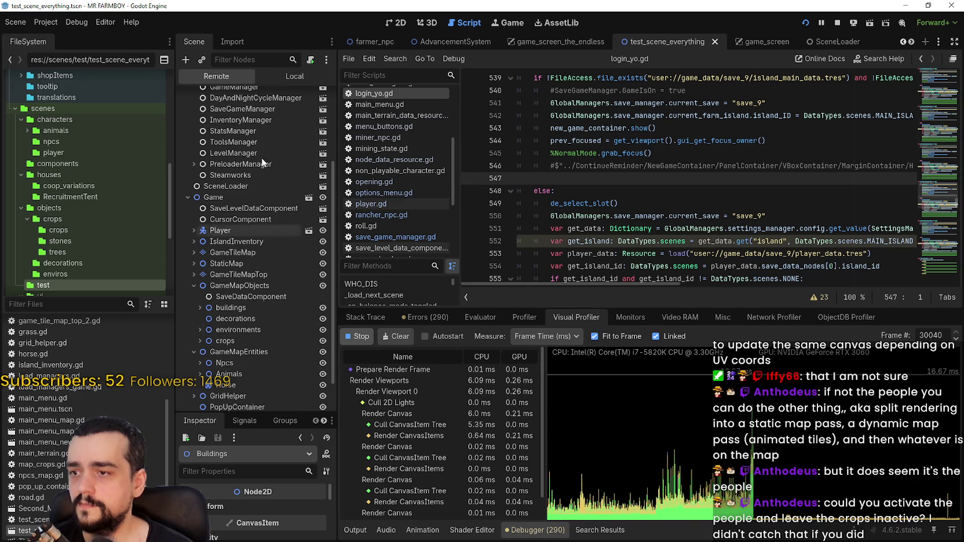
{"action": "left_click", "coordinate": [284, 77]}
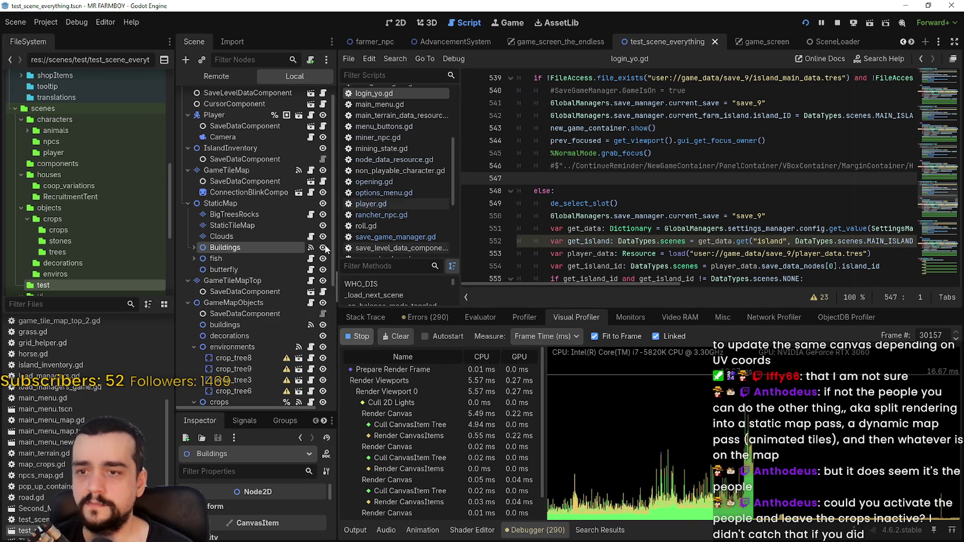
{"action": "left_click", "coordinate": [270, 269]}
Step: Resume the paused game and move the mounted player up the map
{"action": "key", "text": "alt+Tab"}
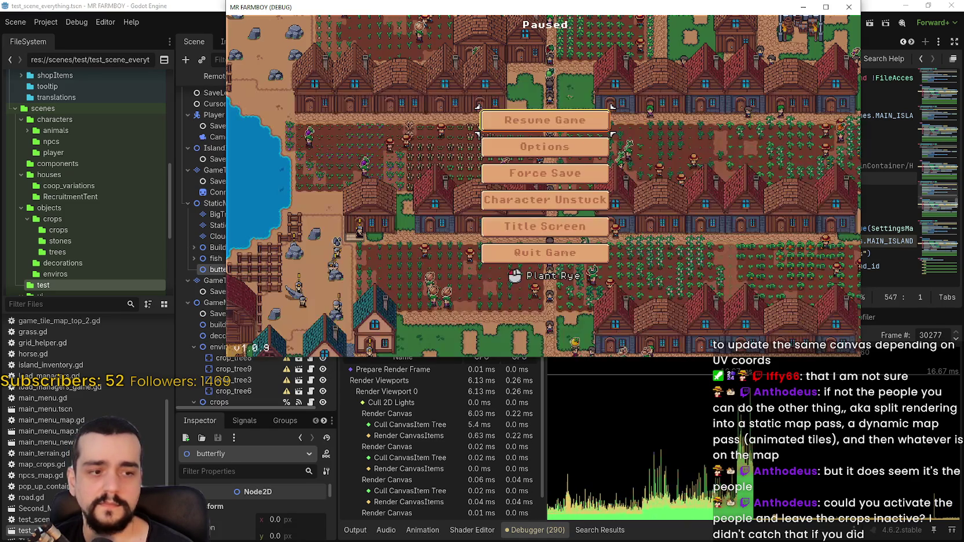
{"action": "left_click", "coordinate": [600, 121]}
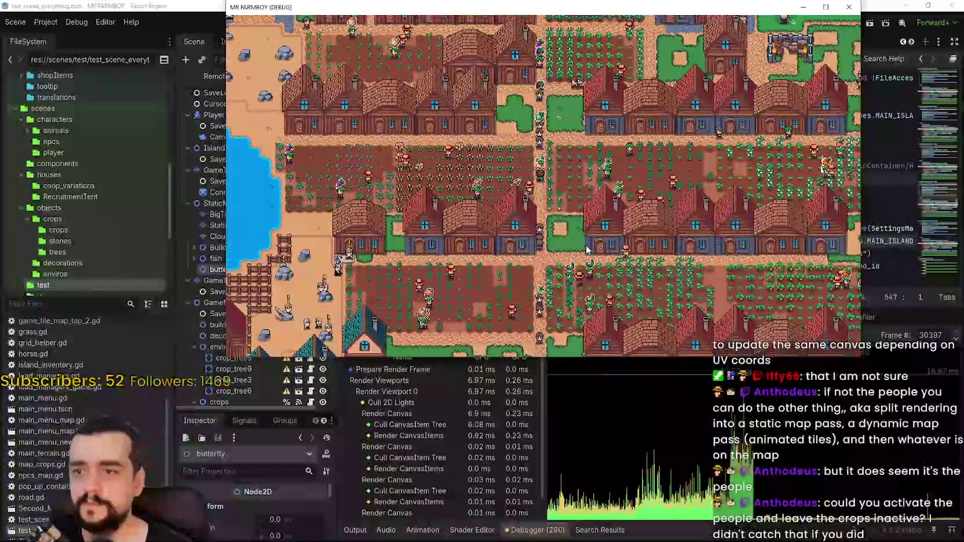
{"action": "key", "text": "w"}
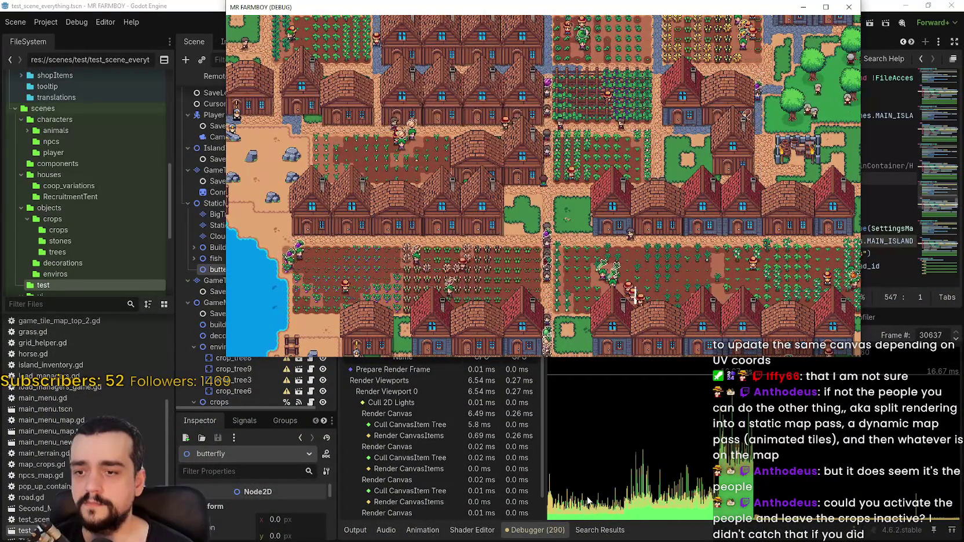
{"action": "key", "text": "w"}
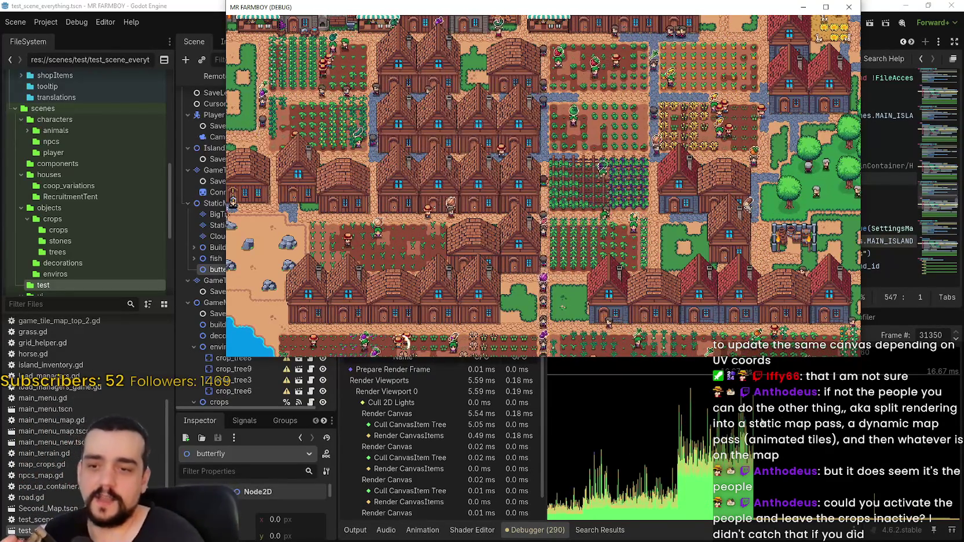
Step: Zoom the game view in and out, then ride the player up and right through the crop fields
{"action": "scroll", "coordinate": [640, 137], "scroll_direction": "down", "scroll_amount": 4}
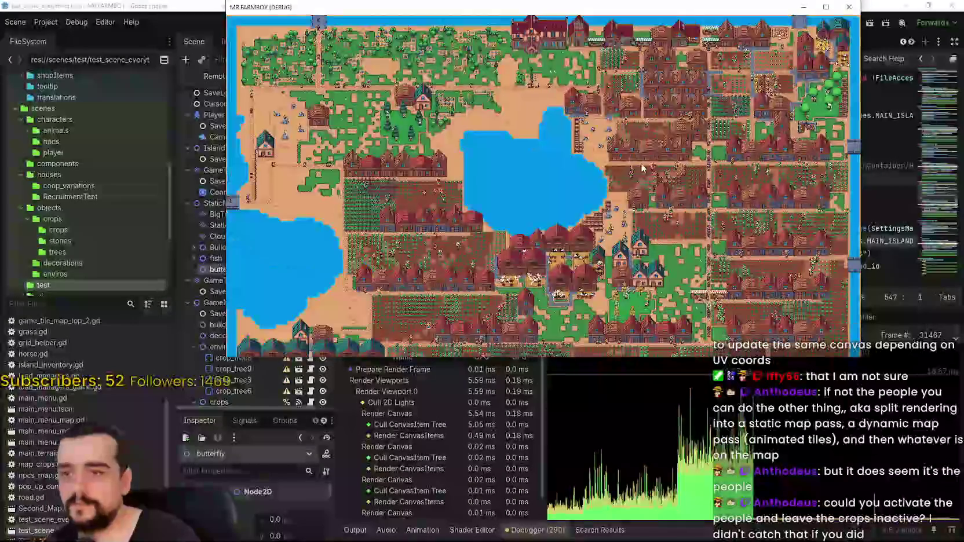
{"action": "scroll", "coordinate": [619, 287], "scroll_direction": "up", "scroll_amount": 8}
{"action": "scroll", "coordinate": [620, 287], "scroll_direction": "down", "scroll_amount": 6}
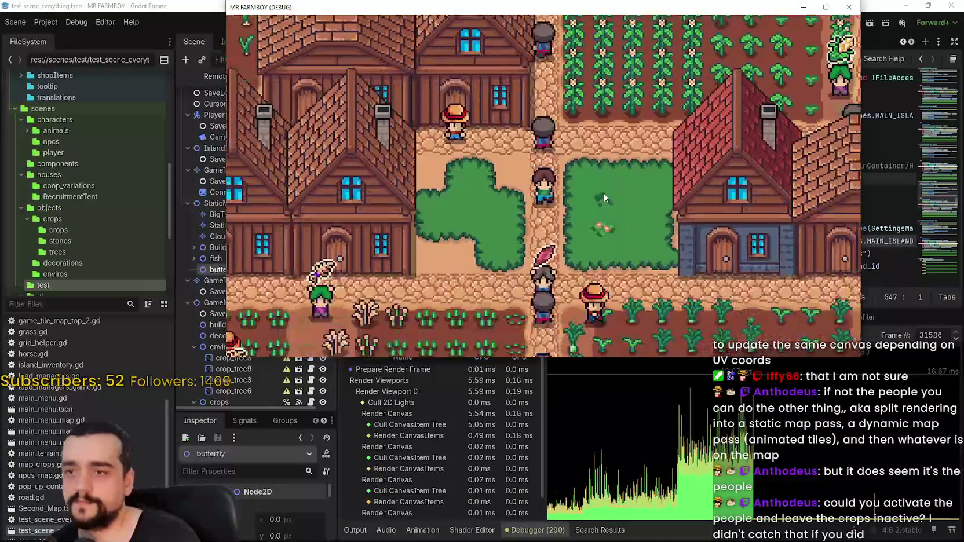
{"action": "scroll", "coordinate": [603, 192], "scroll_direction": "up", "scroll_amount": 2}
{"action": "scroll", "coordinate": [603, 192], "scroll_direction": "down", "scroll_amount": 3}
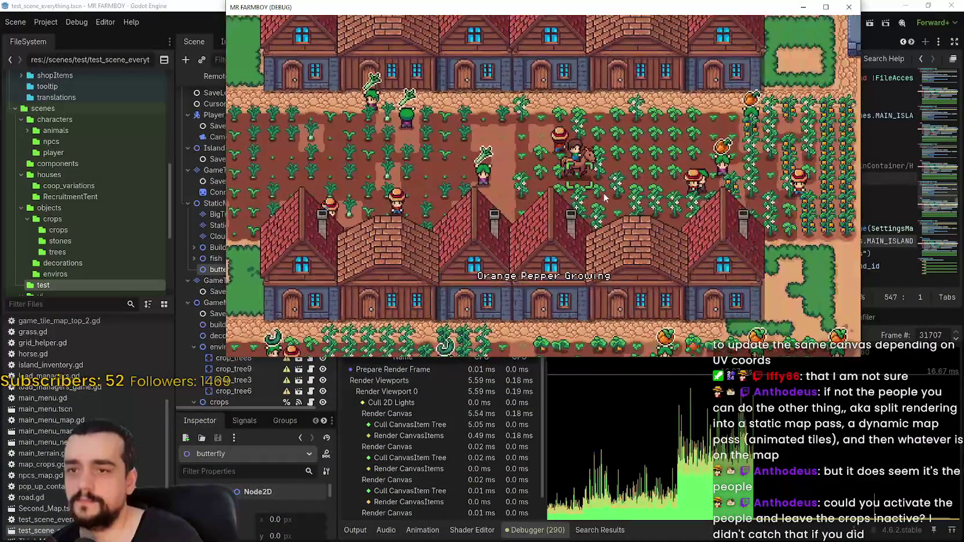
{"action": "scroll", "coordinate": [603, 193], "scroll_direction": "up", "scroll_amount": 3}
{"action": "scroll", "coordinate": [603, 196], "scroll_direction": "down", "scroll_amount": 3}
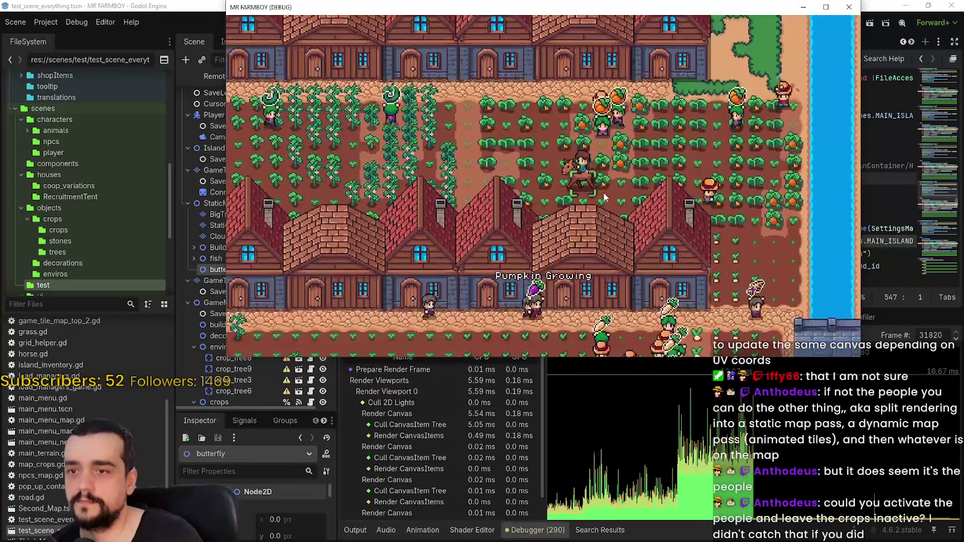
{"action": "scroll", "coordinate": [603, 196], "scroll_direction": "up", "scroll_amount": 3}
{"action": "scroll", "coordinate": [603, 196], "scroll_direction": "down", "scroll_amount": 3}
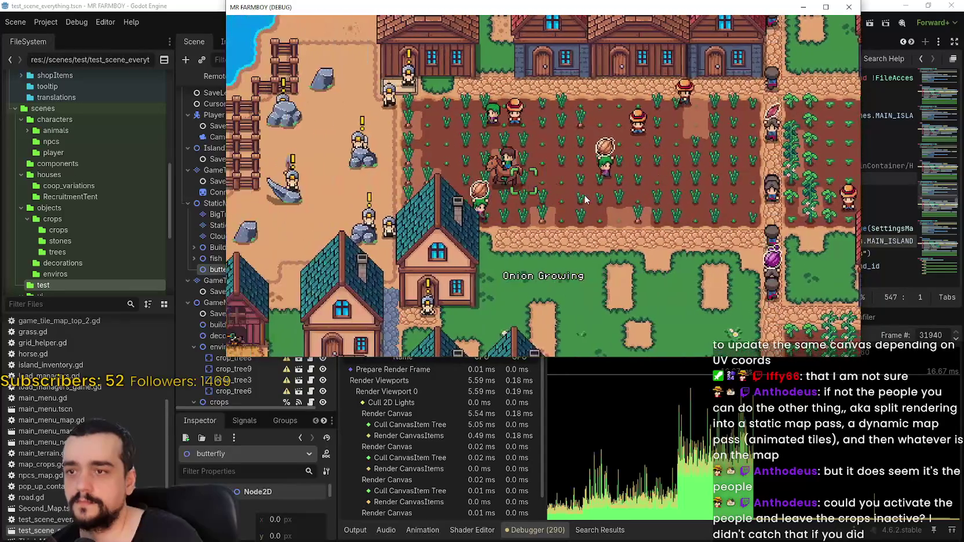
{"action": "scroll", "coordinate": [585, 200], "scroll_direction": "up", "scroll_amount": 3}
{"action": "key", "text": "w"}
{"action": "key", "text": "d"}
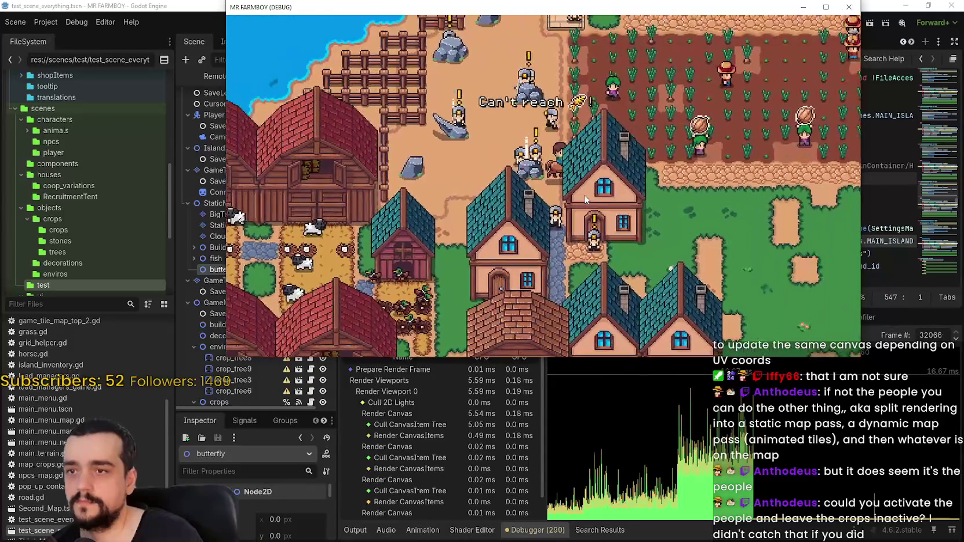
{"action": "scroll", "coordinate": [584, 194], "scroll_direction": "down", "scroll_amount": 2}
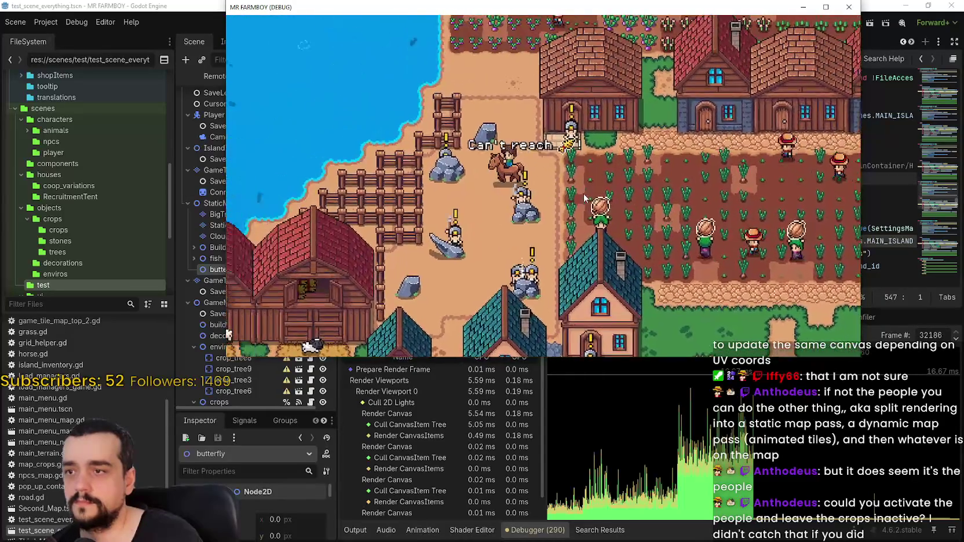
Step: Ride past the houses down to the pig barns and river, then up into the tomato field
{"action": "key", "text": "s"}
{"action": "key", "text": "d"}
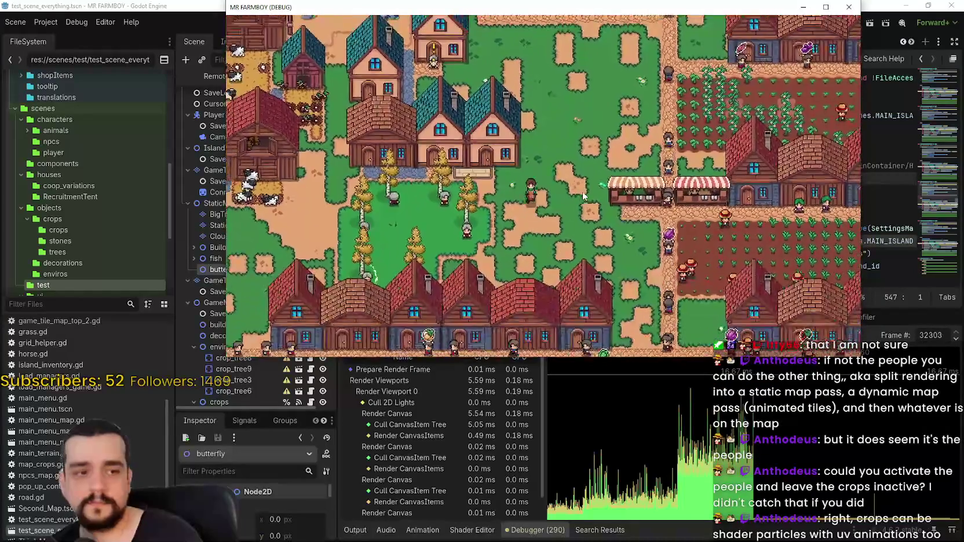
{"action": "key", "text": "s"}
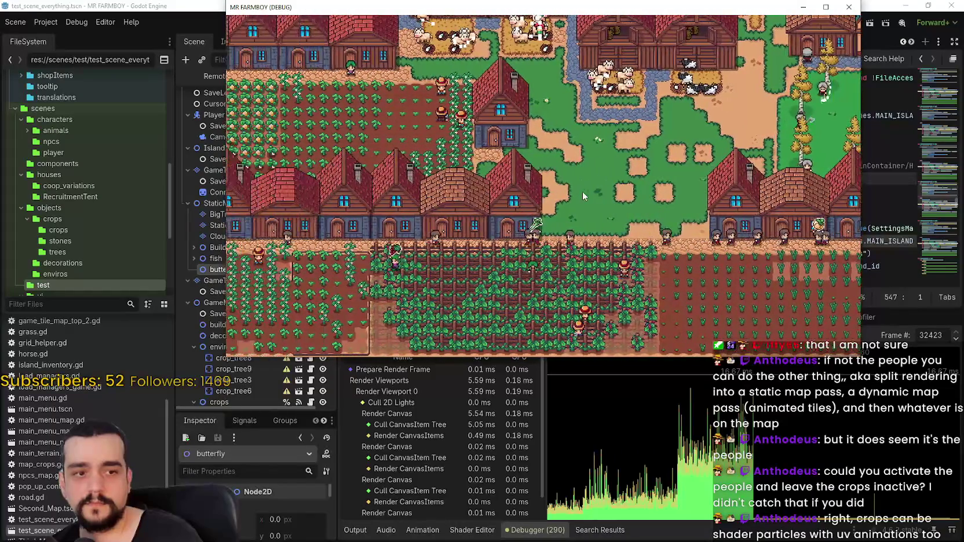
{"action": "key", "text": "s"}
{"action": "key", "text": "a"}
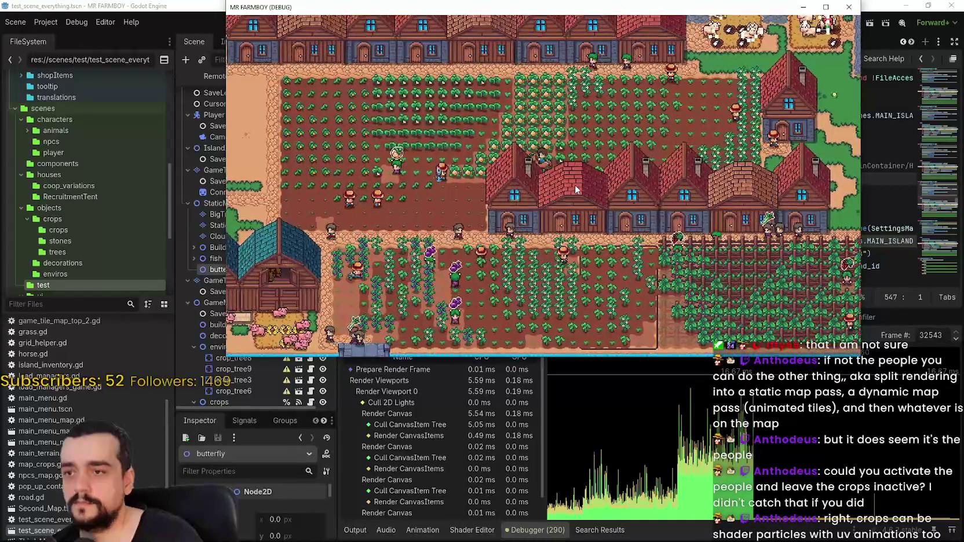
{"action": "key", "text": "a"}
{"action": "key", "text": "w"}
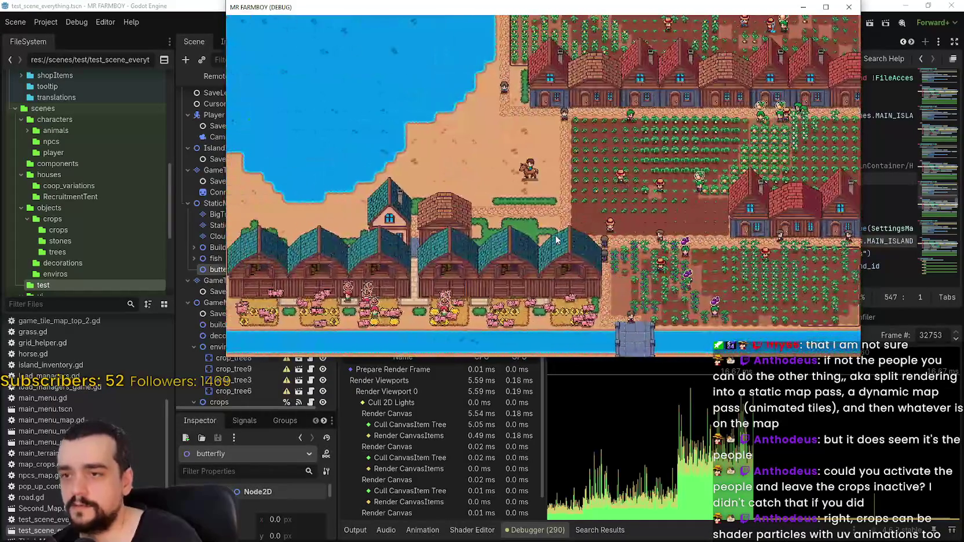
{"action": "scroll", "coordinate": [485, 197], "scroll_direction": "up", "scroll_amount": 3}
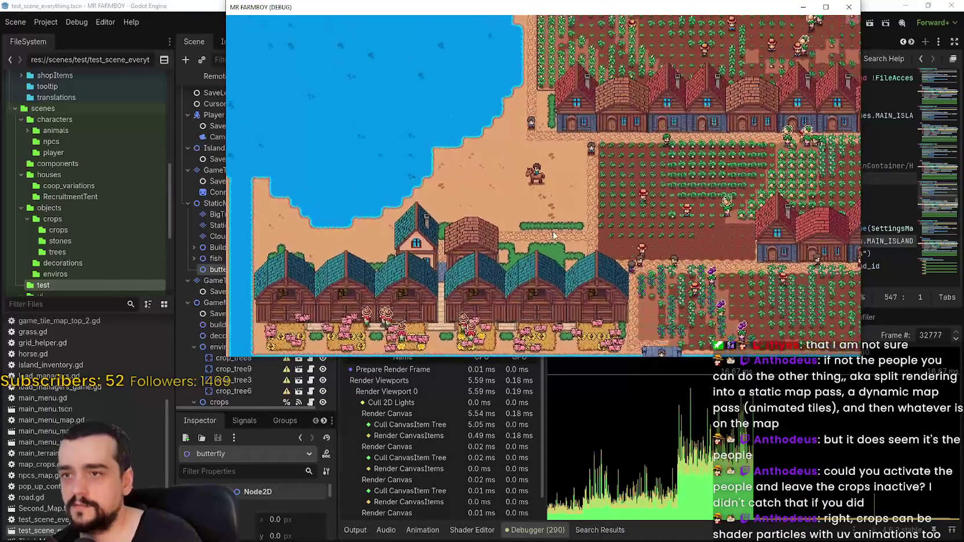
{"action": "key", "text": "s"}
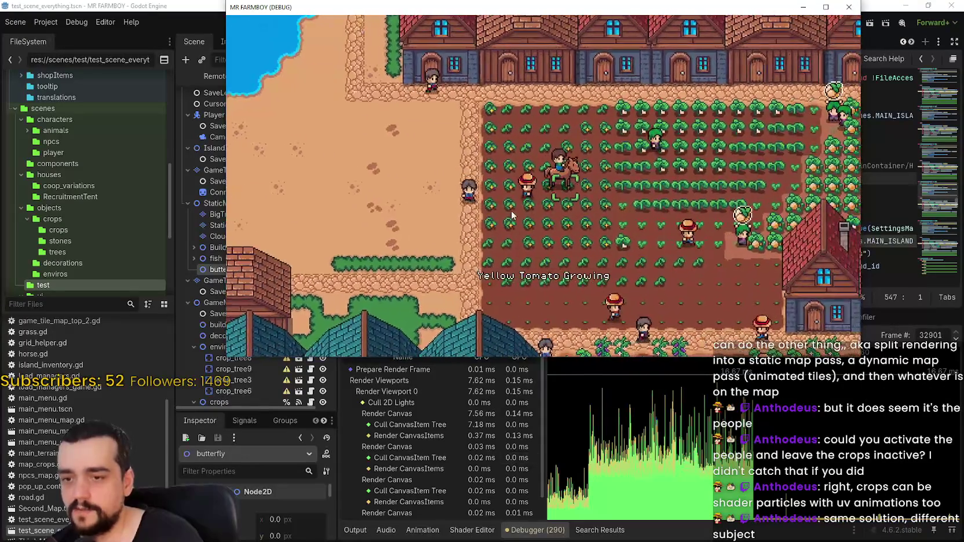
{"action": "key", "text": "w"}
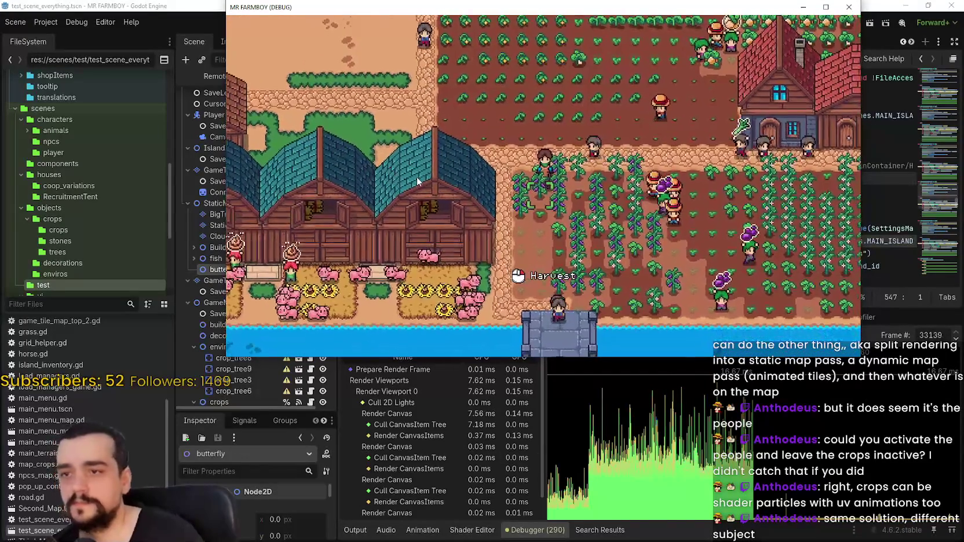
Step: Ride right through the bean crops while zooming, then open the Crafting seed list
{"action": "scroll", "coordinate": [416, 173], "scroll_direction": "up", "scroll_amount": 2}
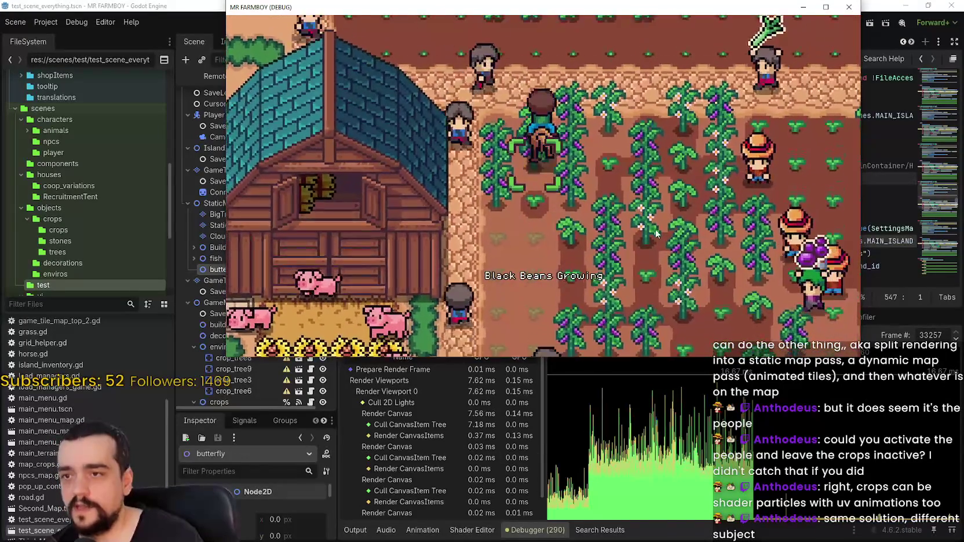
{"action": "scroll", "coordinate": [591, 171], "scroll_direction": "up", "scroll_amount": 2}
{"action": "key", "text": "d"}
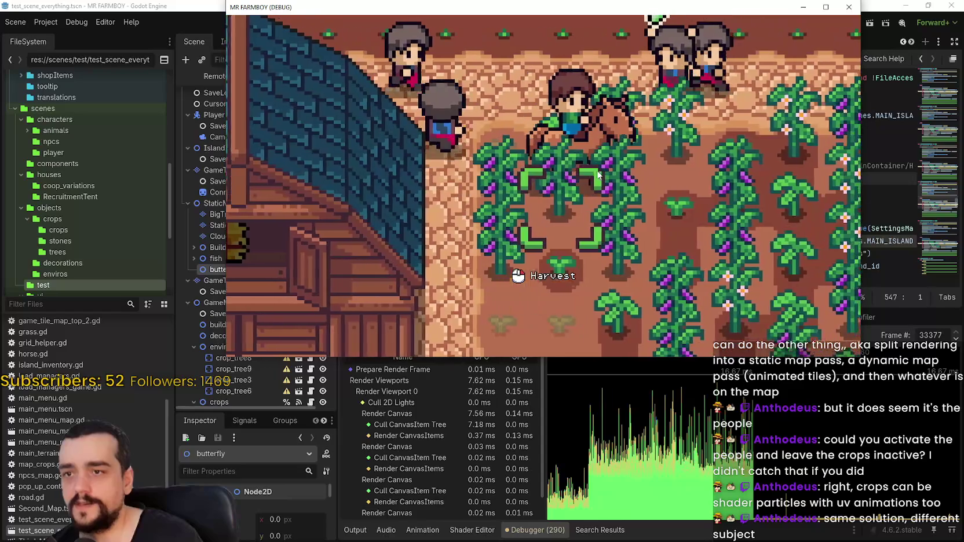
{"action": "scroll", "coordinate": [598, 174], "scroll_direction": "down", "scroll_amount": 4}
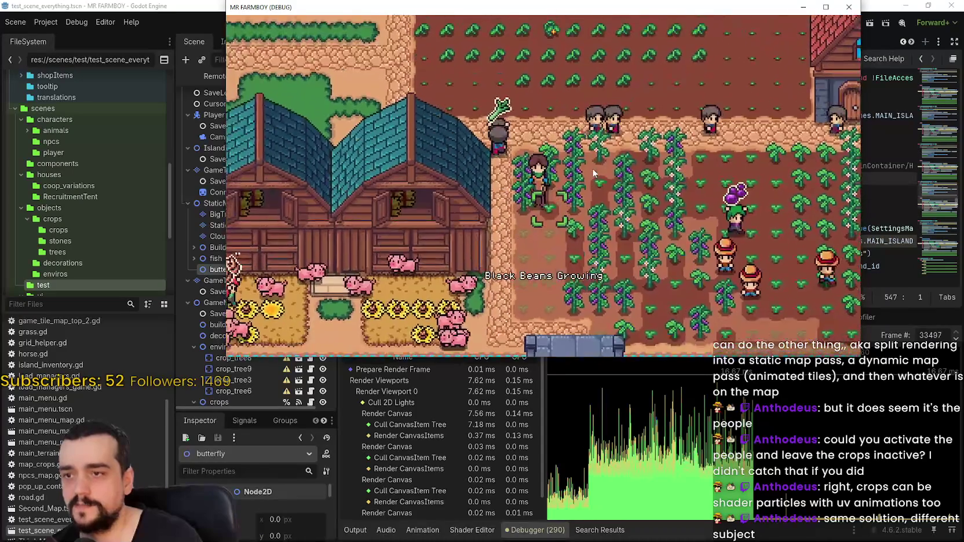
{"action": "scroll", "coordinate": [576, 155], "scroll_direction": "down", "scroll_amount": 5}
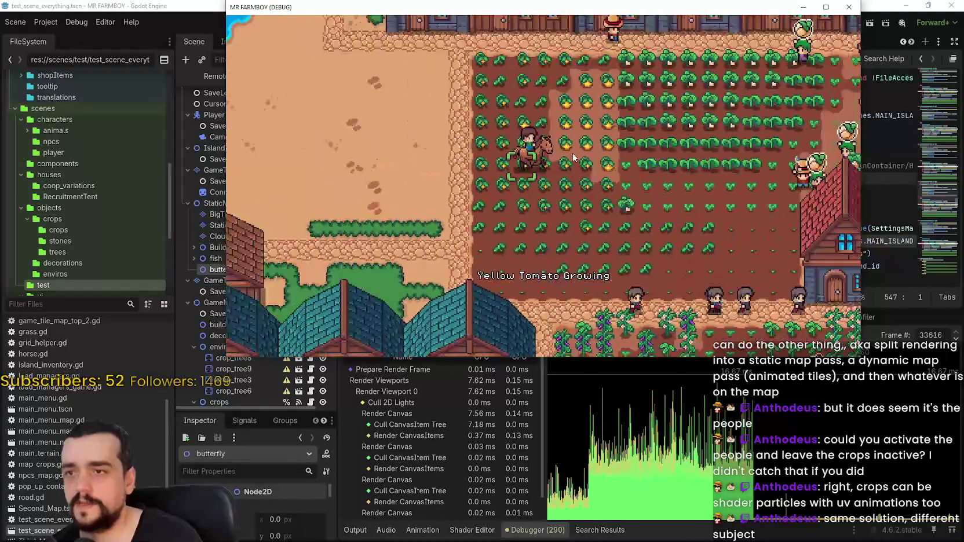
{"action": "scroll", "coordinate": [569, 152], "scroll_direction": "up", "scroll_amount": 5}
{"action": "scroll", "coordinate": [569, 152], "scroll_direction": "down", "scroll_amount": 5}
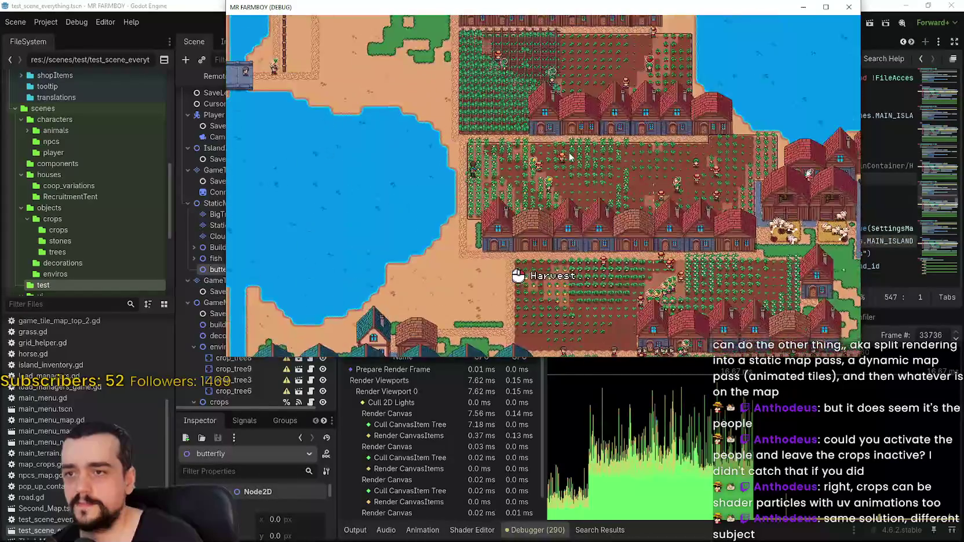
{"action": "scroll", "coordinate": [569, 153], "scroll_direction": "up", "scroll_amount": 5}
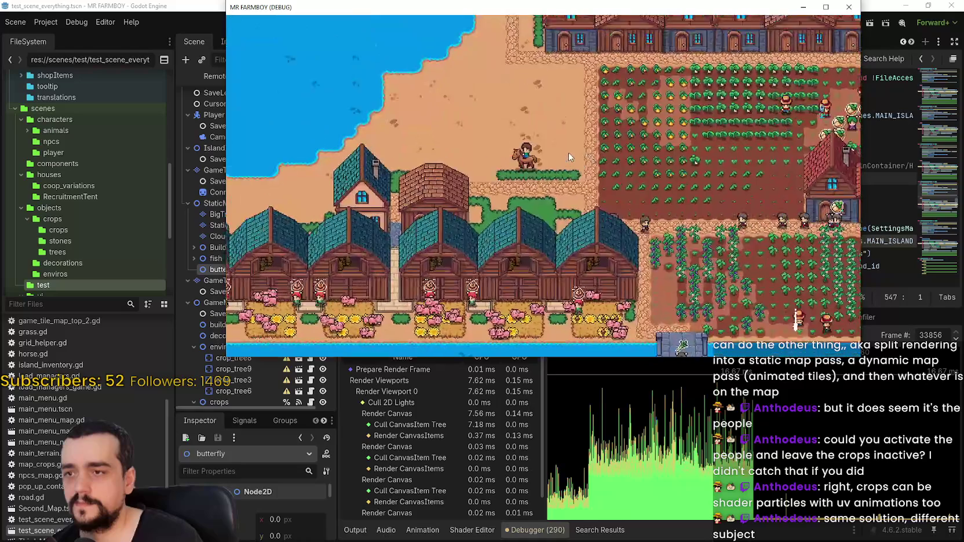
{"action": "key", "text": "c"}
{"action": "scroll", "coordinate": [272, 223], "scroll_direction": "down", "scroll_amount": 2}
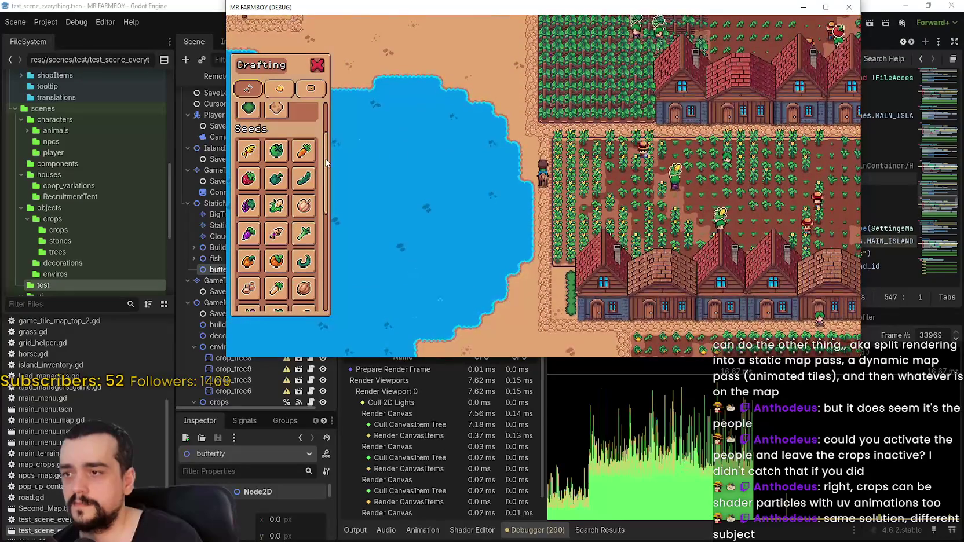
Step: Walk the player north across the map and close the crafting menu
{"action": "scroll", "coordinate": [385, 209], "scroll_direction": "down", "scroll_amount": 4}
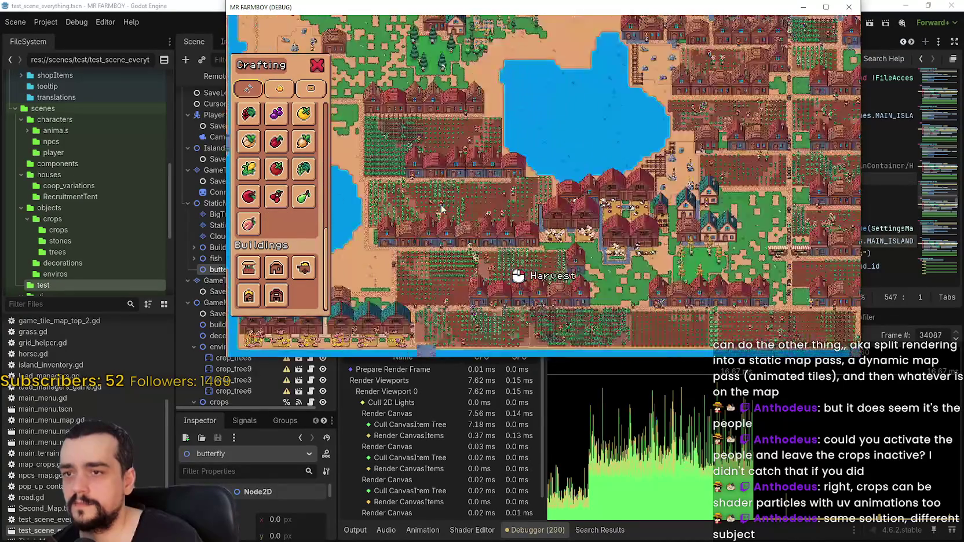
{"action": "scroll", "coordinate": [442, 209], "scroll_direction": "up", "scroll_amount": 4}
{"action": "key", "text": "w"}
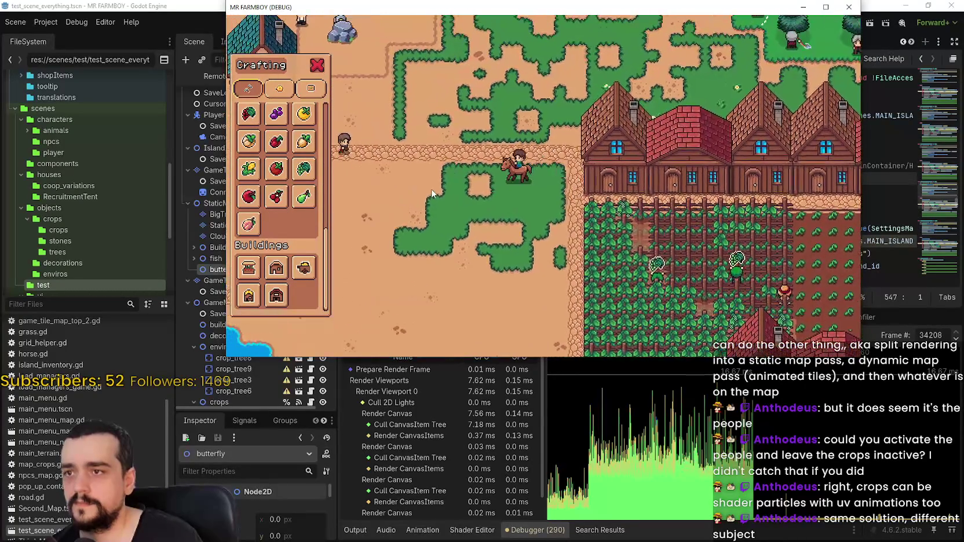
{"action": "key", "text": "w"}
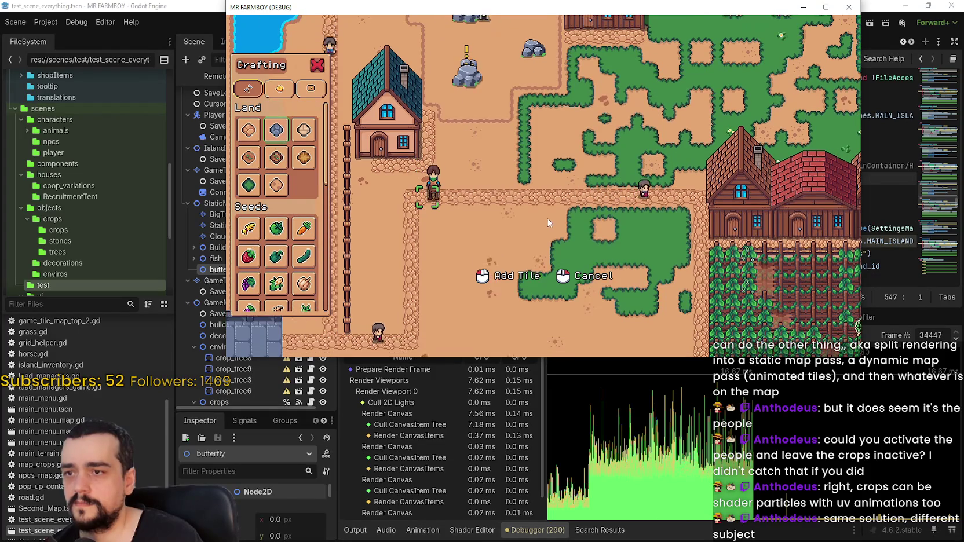
{"action": "key", "text": "Escape"}
Step: Ride up-right and east through the village, then south toward the farm houses
{"action": "key", "text": "w+d"}
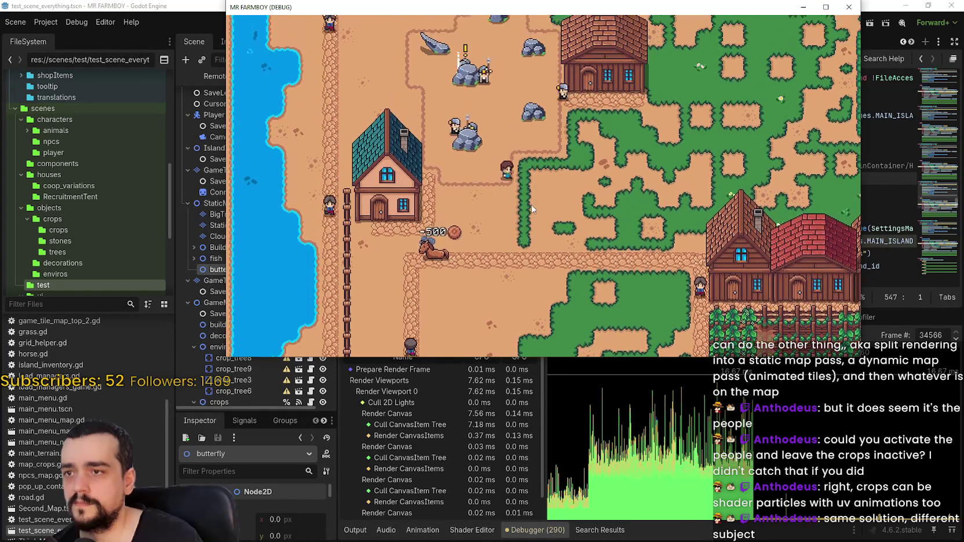
{"action": "scroll", "coordinate": [530, 206], "scroll_direction": "down", "scroll_amount": 3}
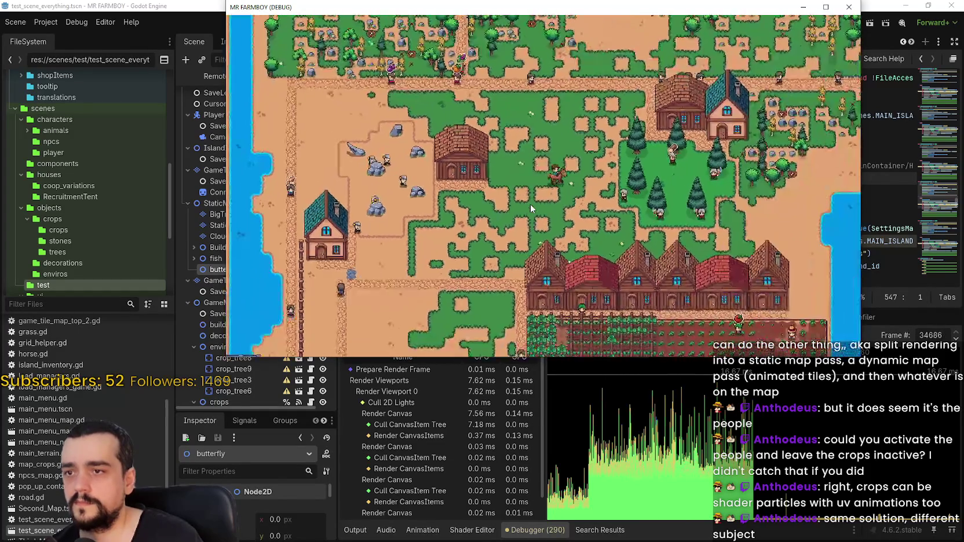
{"action": "key", "text": "w+d"}
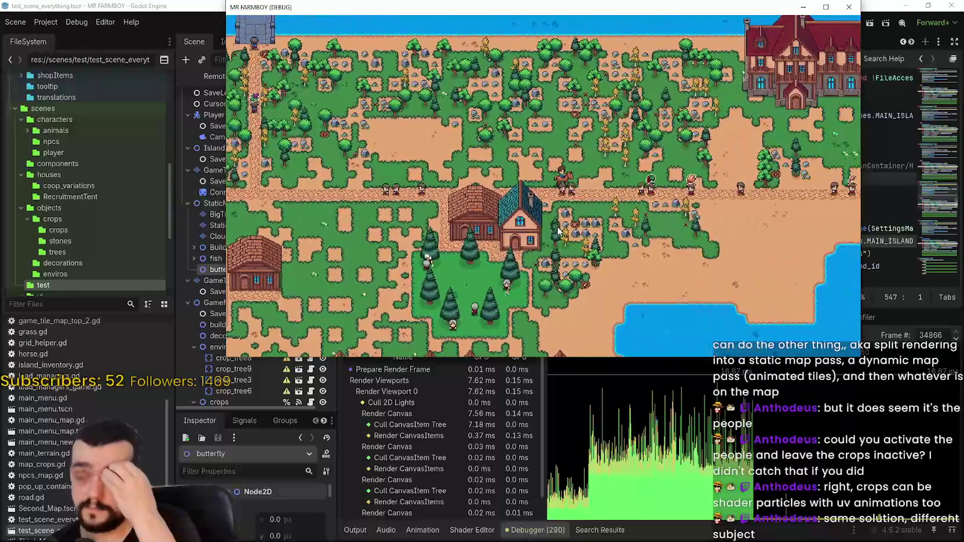
{"action": "key", "text": "d"}
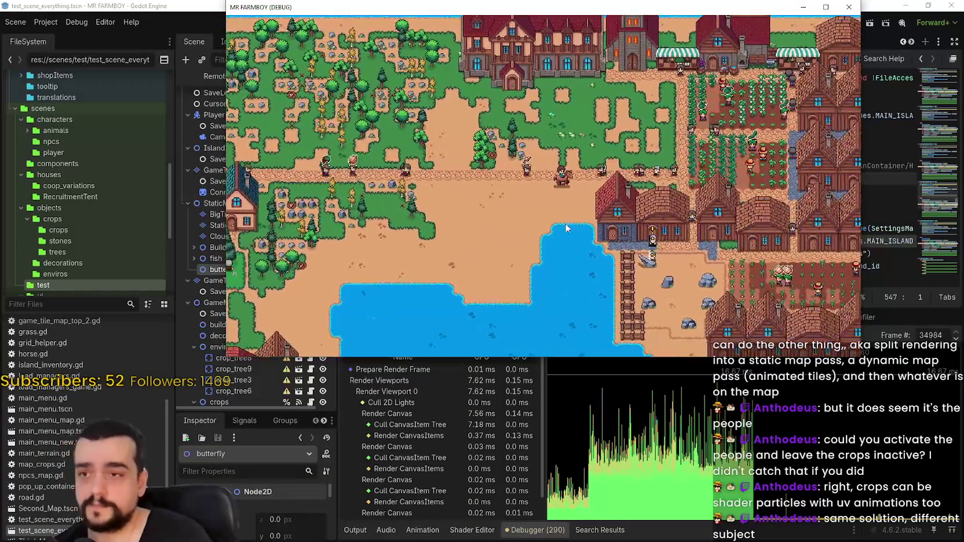
{"action": "key", "text": "d"}
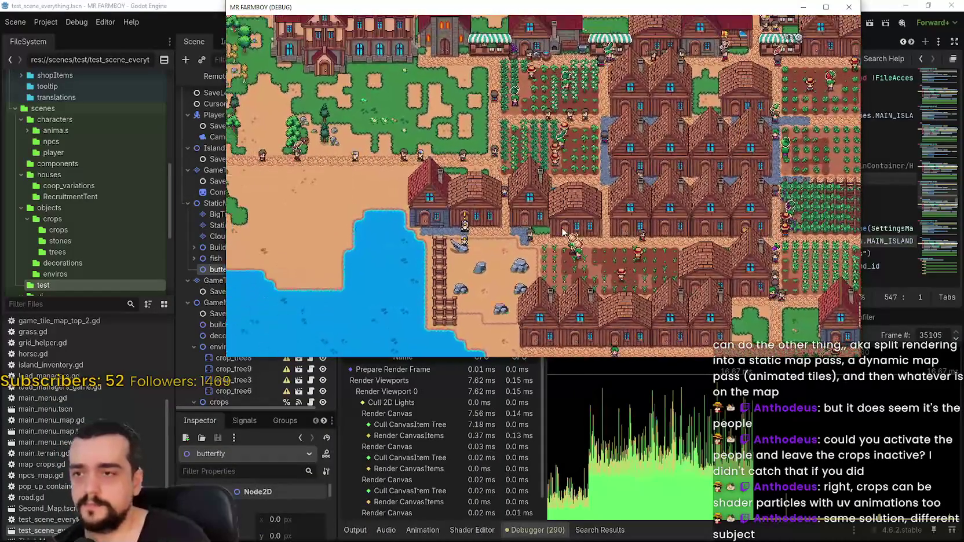
{"action": "key", "text": "s"}
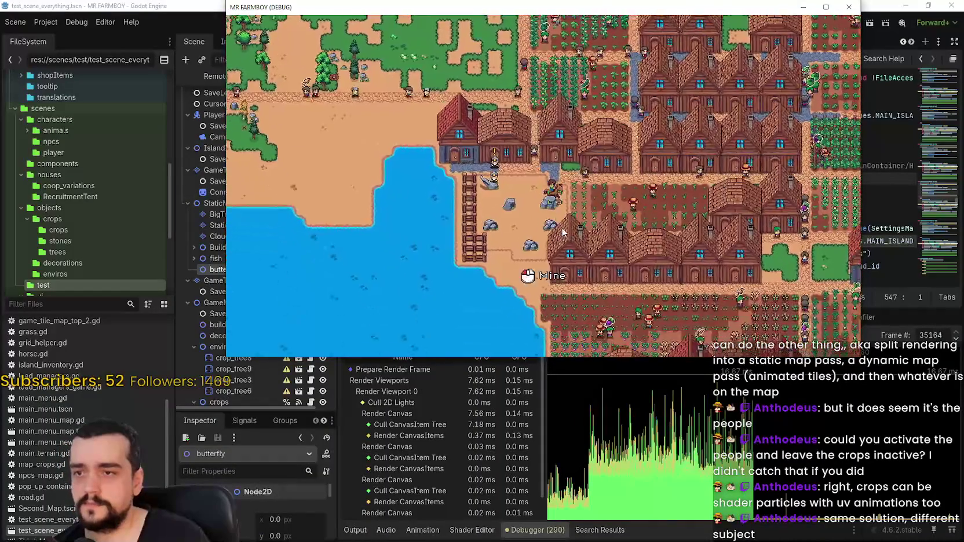
Step: Start placing a road tile on the map, then cancel the placement
{"action": "scroll", "coordinate": [561, 227], "scroll_direction": "down", "scroll_amount": 5}
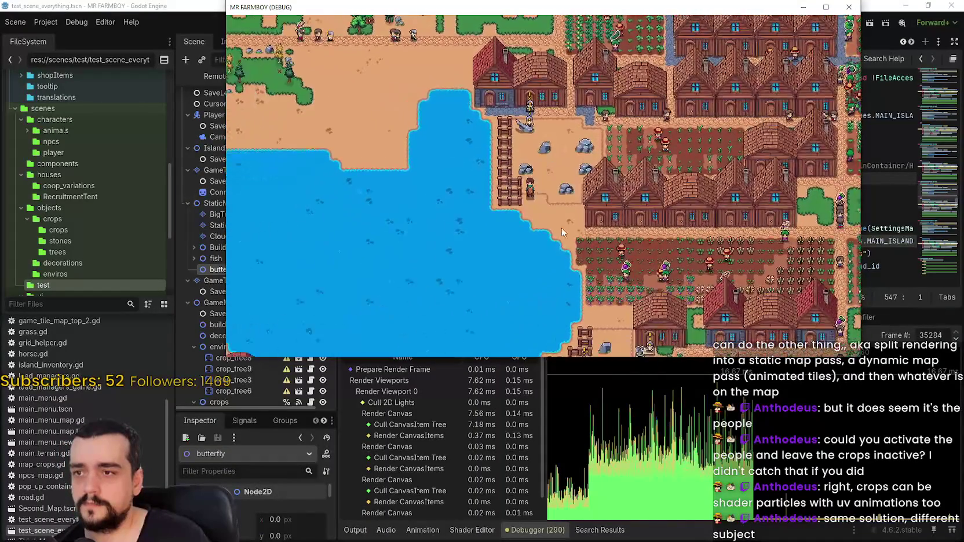
{"action": "scroll", "coordinate": [561, 231], "scroll_direction": "up", "scroll_amount": 5}
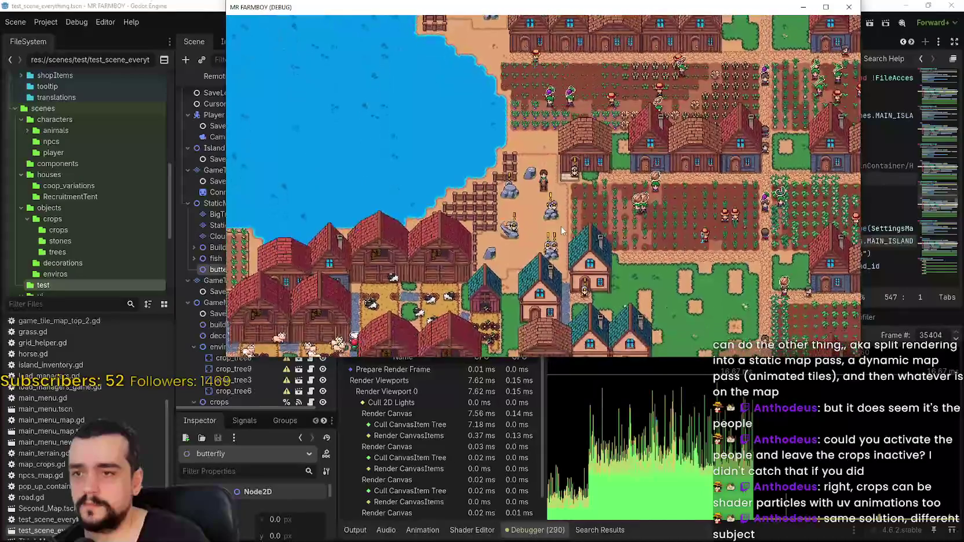
{"action": "left_click", "coordinate": [249, 130]}
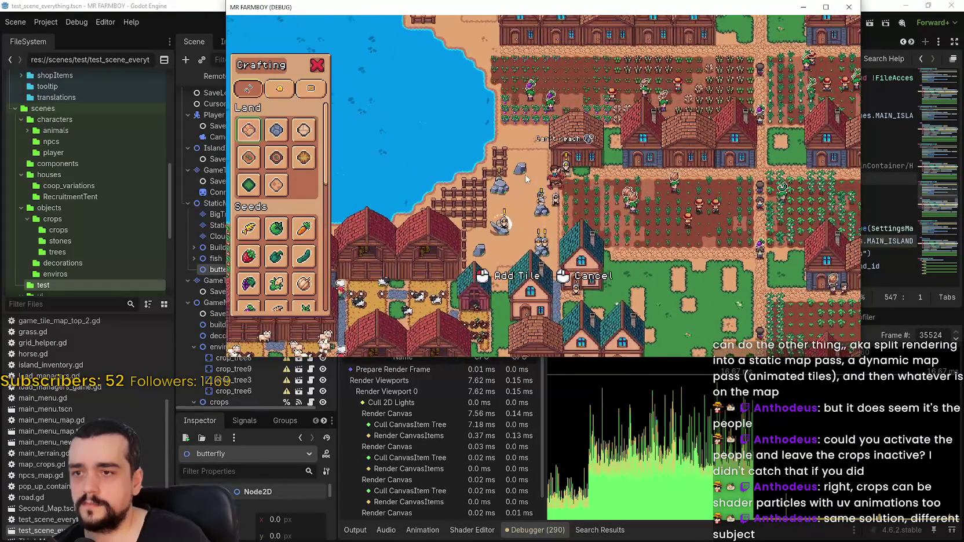
{"action": "right_click", "coordinate": [618, 202]}
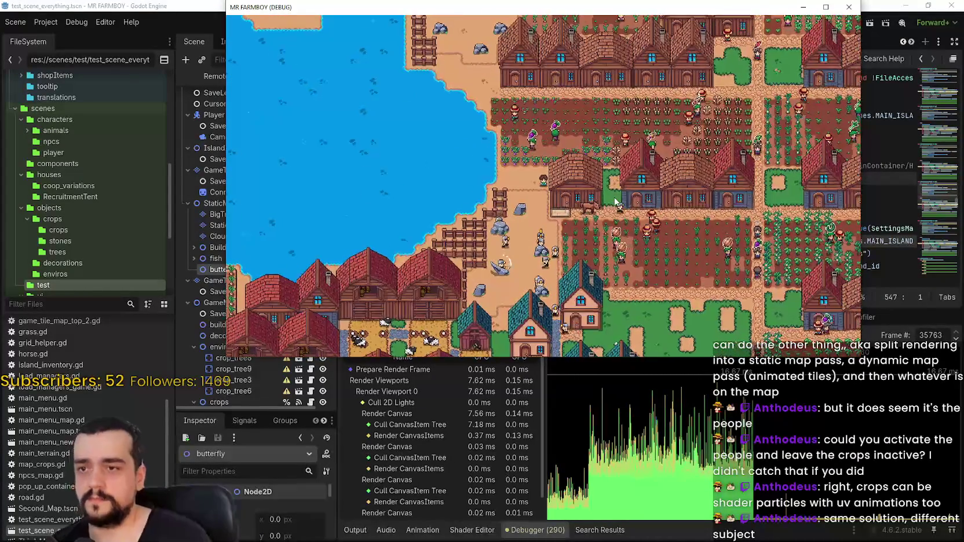
Step: Zoom the game view in and out, then hide the game's HUD with H
{"action": "scroll", "coordinate": [613, 193], "scroll_direction": "down", "scroll_amount": 5}
{"action": "scroll", "coordinate": [579, 220], "scroll_direction": "up", "scroll_amount": 3}
{"action": "scroll", "coordinate": [521, 261], "scroll_direction": "down", "scroll_amount": 3}
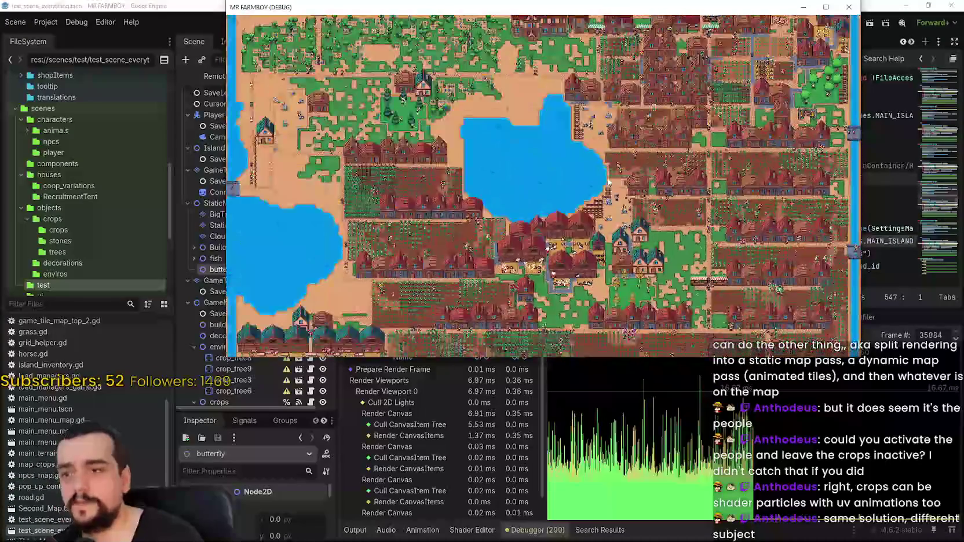
{"action": "scroll", "coordinate": [581, 107], "scroll_direction": "up", "scroll_amount": 3}
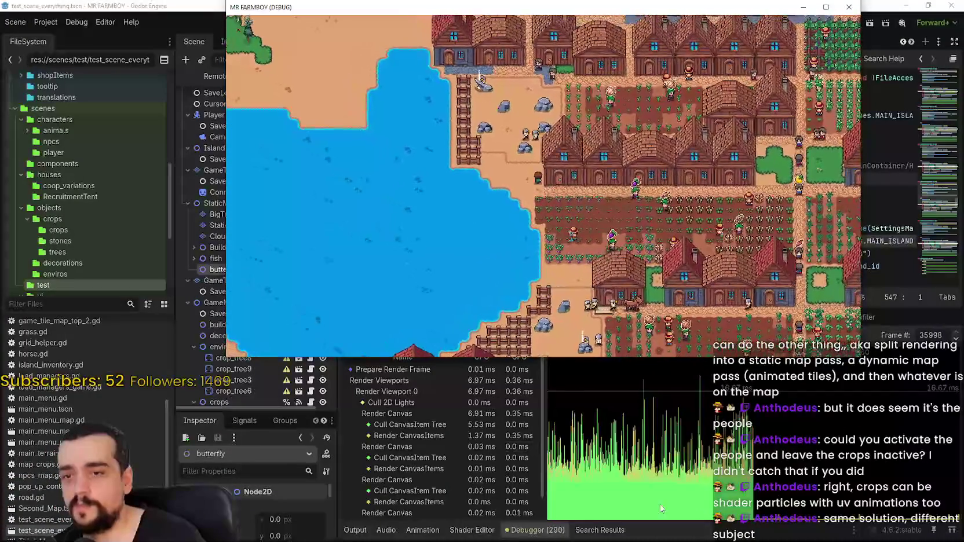
{"action": "scroll", "coordinate": [519, 194], "scroll_direction": "down", "scroll_amount": 3}
{"action": "scroll", "coordinate": [520, 195], "scroll_direction": "up", "scroll_amount": 3}
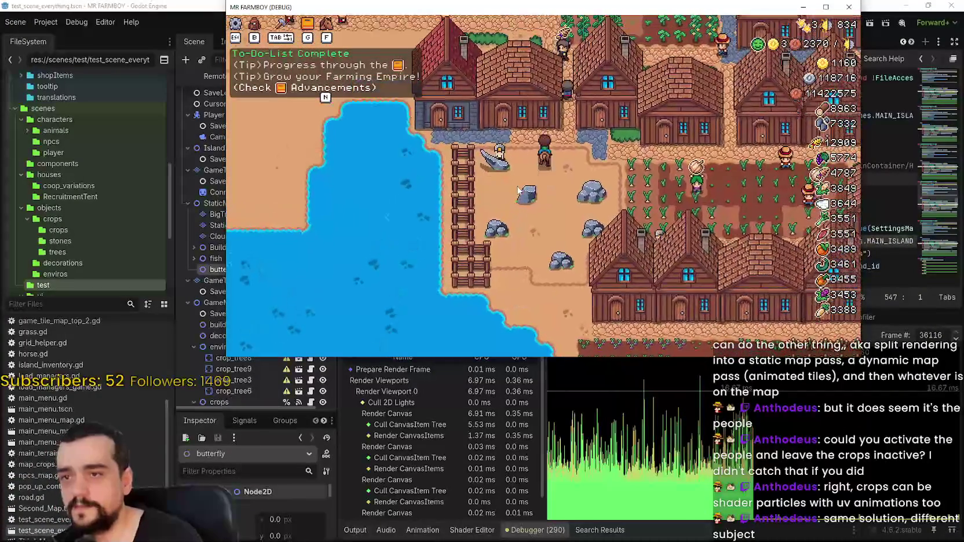
{"action": "scroll", "coordinate": [517, 191], "scroll_direction": "down", "scroll_amount": 3}
{"action": "key", "text": "h"}
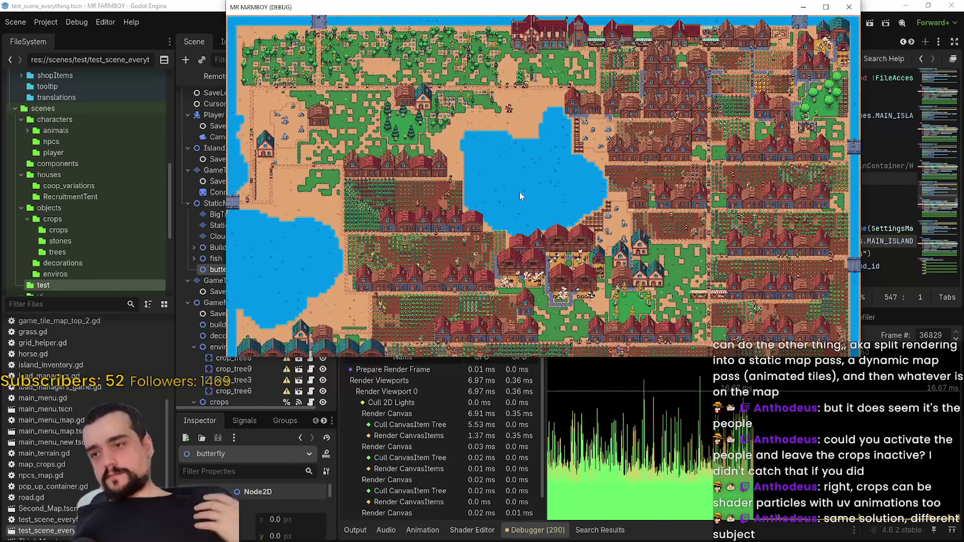
Step: Ride south to the lakeside crops, then east past barns, cow pens and houses
{"action": "scroll", "coordinate": [592, 148], "scroll_direction": "up", "scroll_amount": 3}
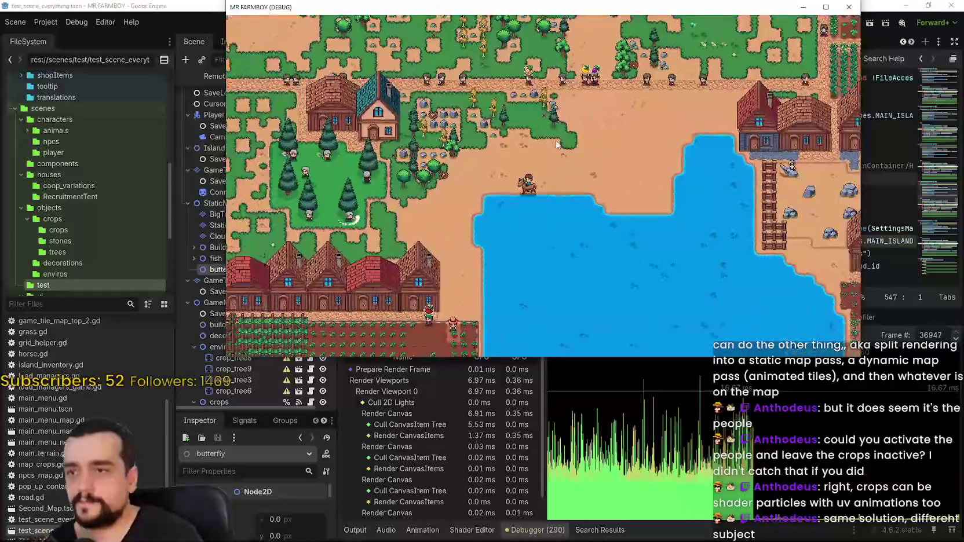
{"action": "scroll", "coordinate": [553, 147], "scroll_direction": "up", "scroll_amount": 3}
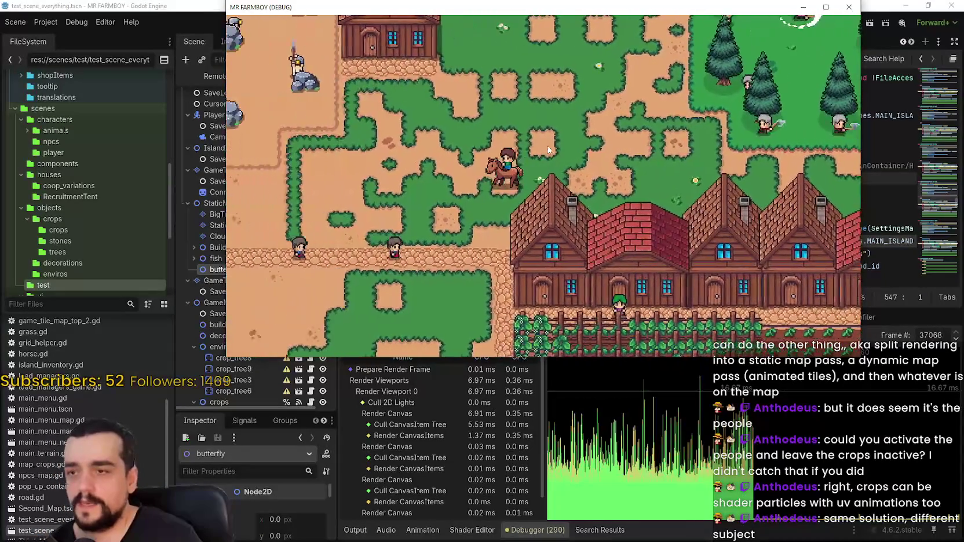
{"action": "key", "text": "s"}
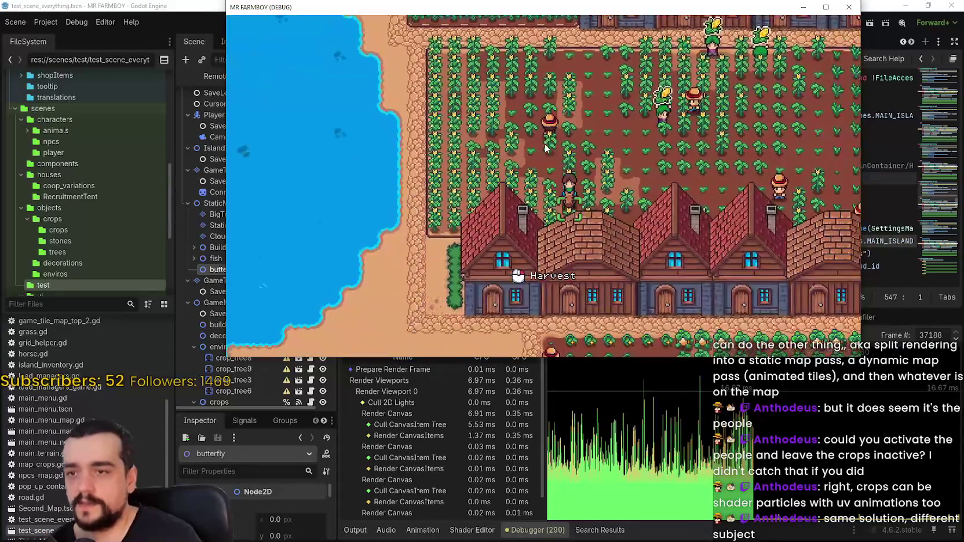
{"action": "key", "text": "d"}
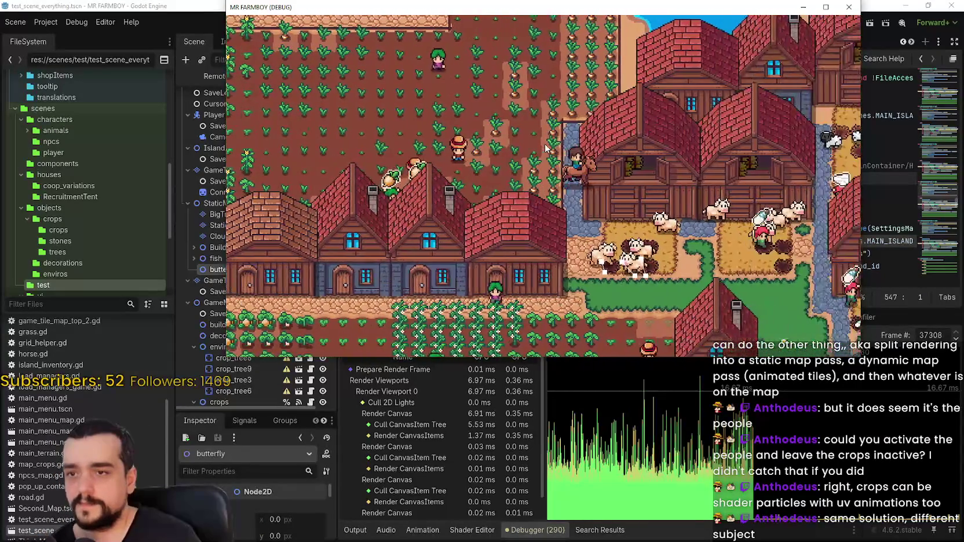
{"action": "key", "text": "d"}
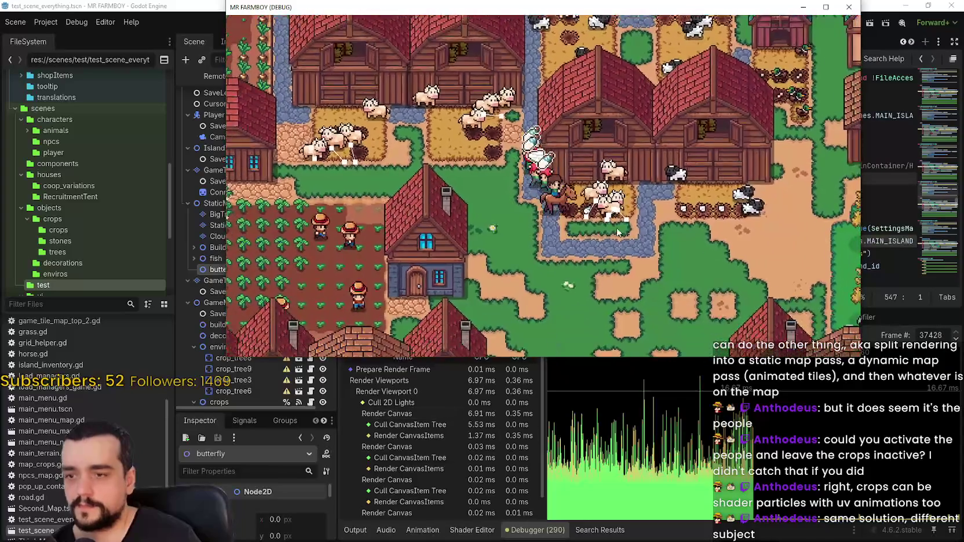
{"action": "key", "text": "d"}
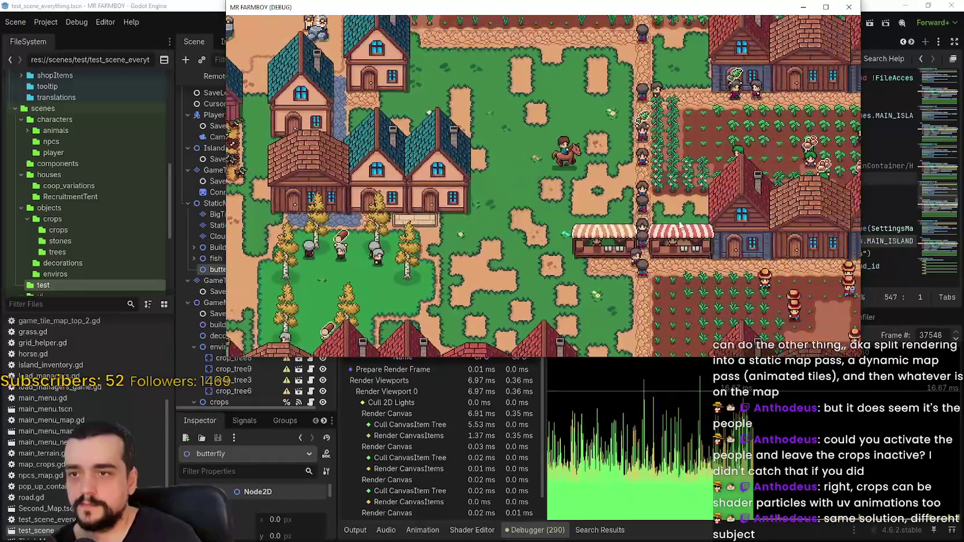
{"action": "key", "text": "d"}
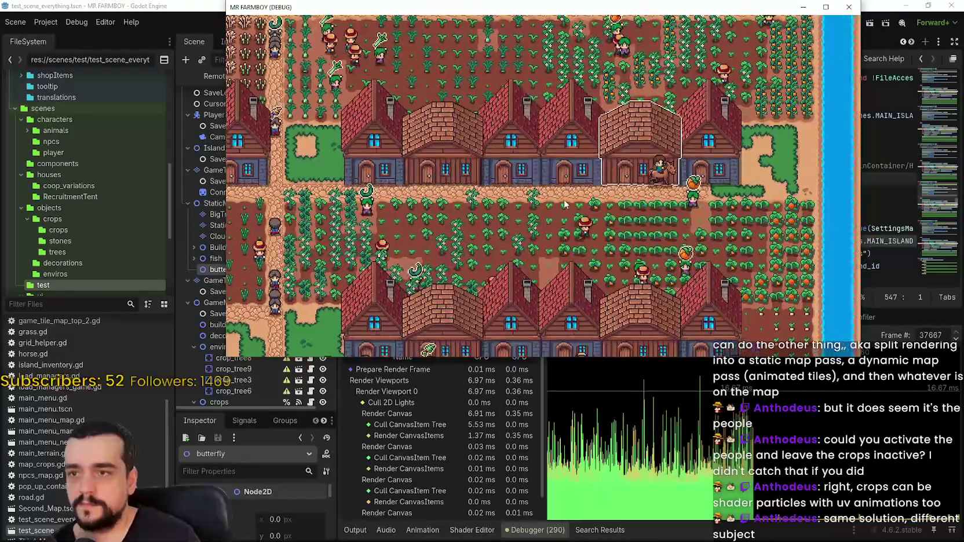
Step: Turn the rider west along the road and bring up the pause menu
{"action": "key", "text": "a"}
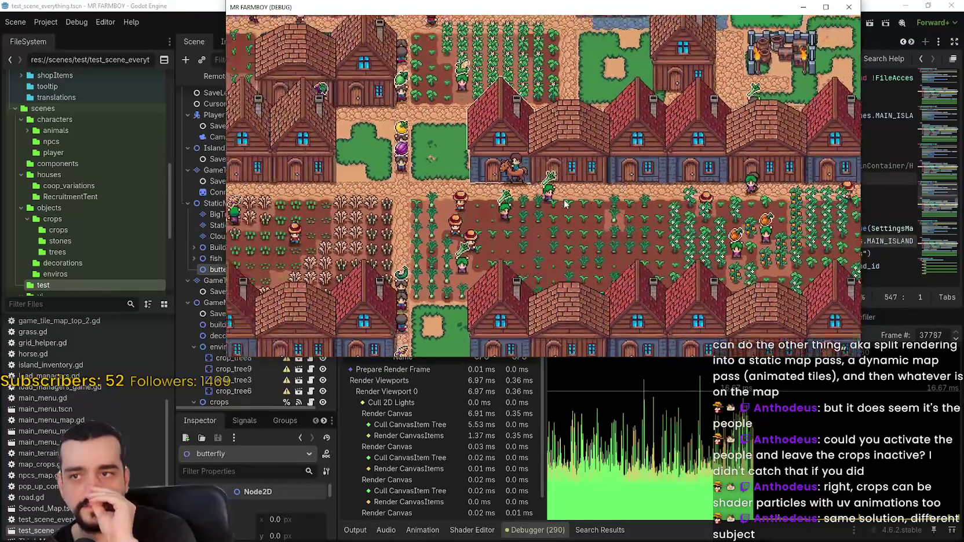
{"action": "key", "text": "a"}
{"action": "key", "text": "Escape"}
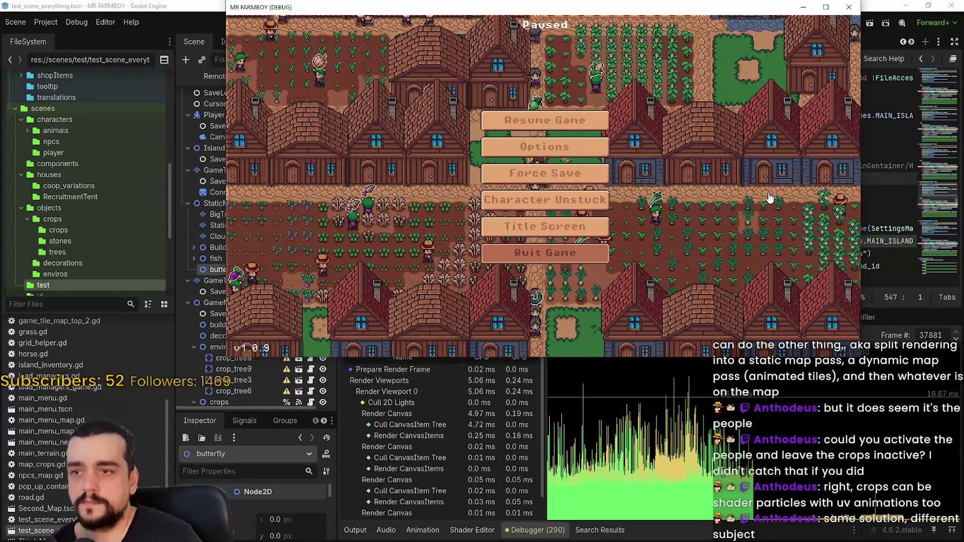
Step: Resume the game and put the caret on lines 542, then 547, of login_yo.gd
{"action": "key", "text": "Escape"}
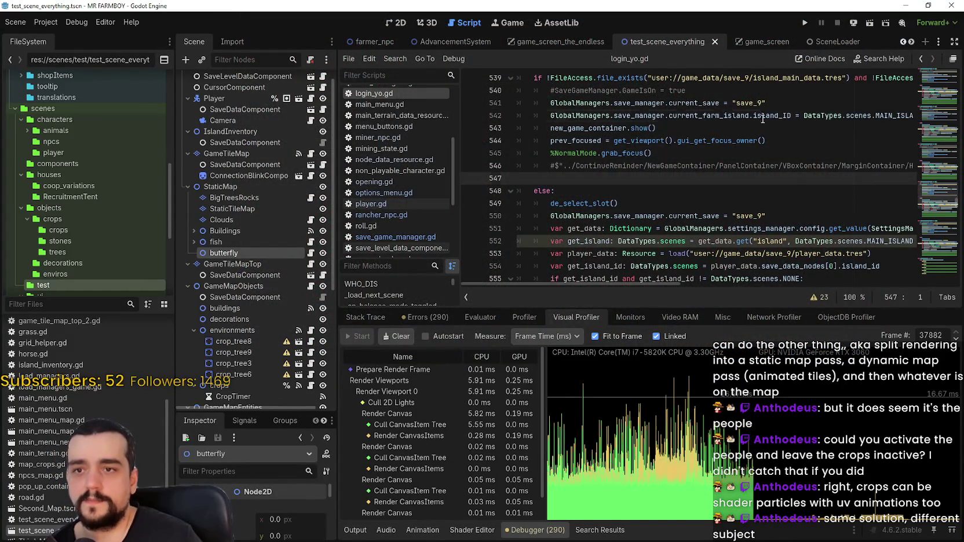
{"action": "left_click", "coordinate": [762, 116]}
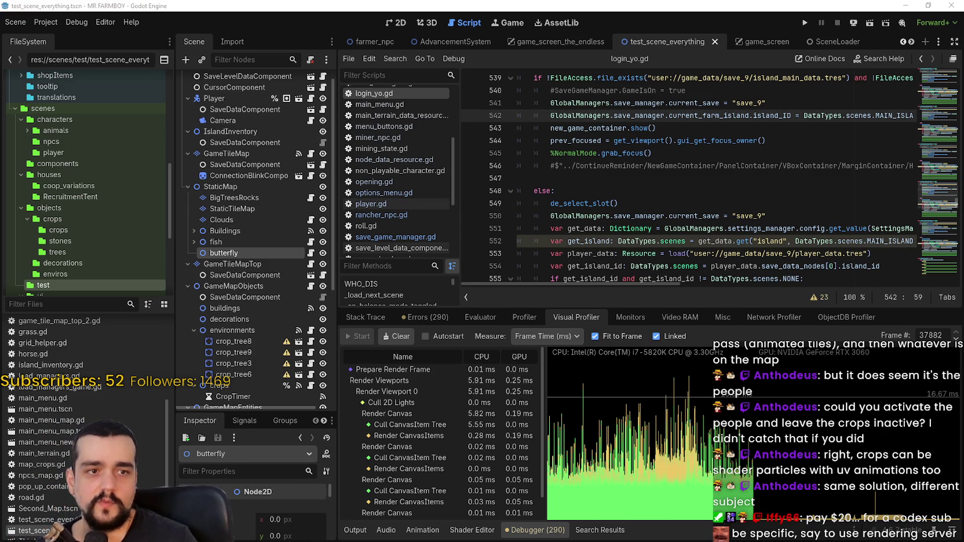
{"action": "left_click", "coordinate": [678, 177]}
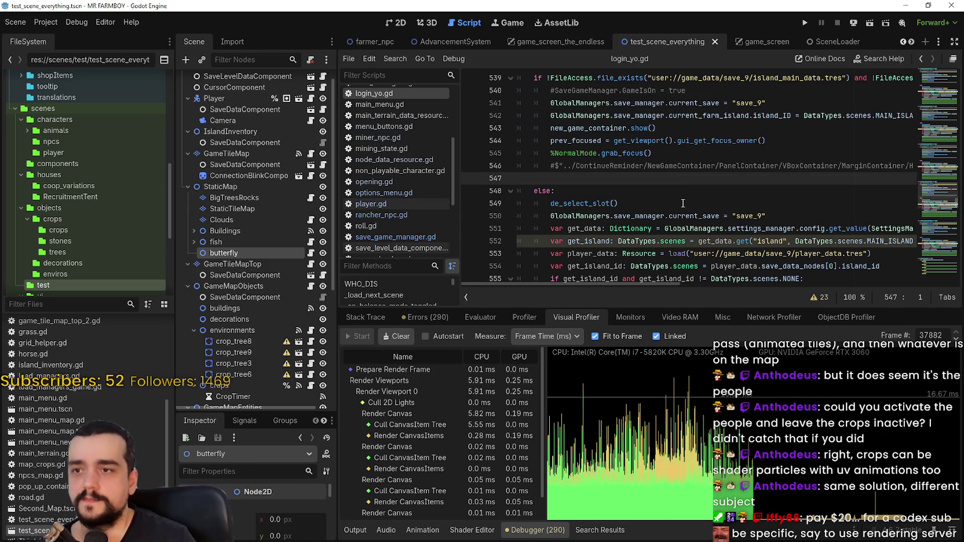
Step: Put the caret on empty line 562 of login_yo.gd and run the project again
{"action": "scroll", "coordinate": [683, 203], "scroll_direction": "down", "scroll_amount": 5}
{"action": "left_click", "coordinate": [663, 181]}
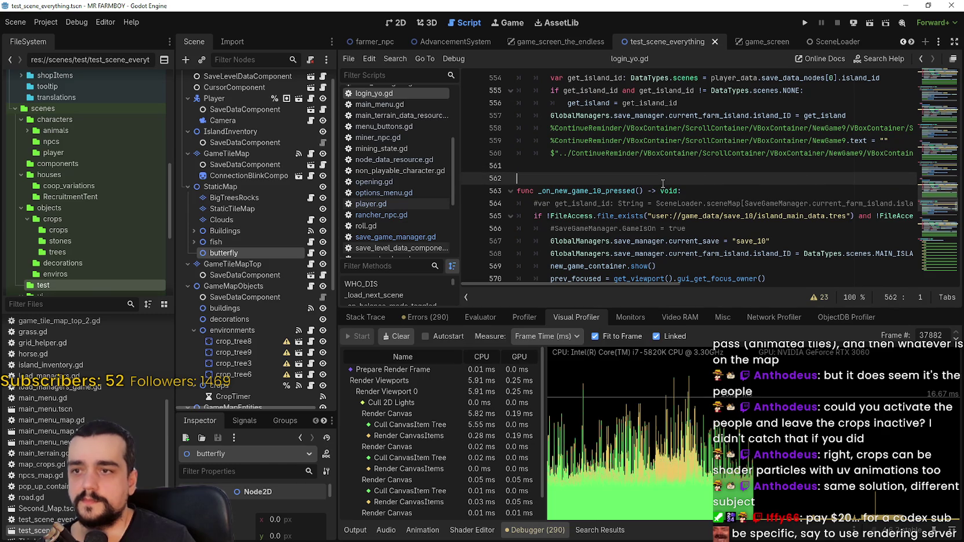
{"action": "scroll", "coordinate": [218, 294], "scroll_direction": "down", "scroll_amount": 3}
{"action": "scroll", "coordinate": [248, 271], "scroll_direction": "up", "scroll_amount": 3}
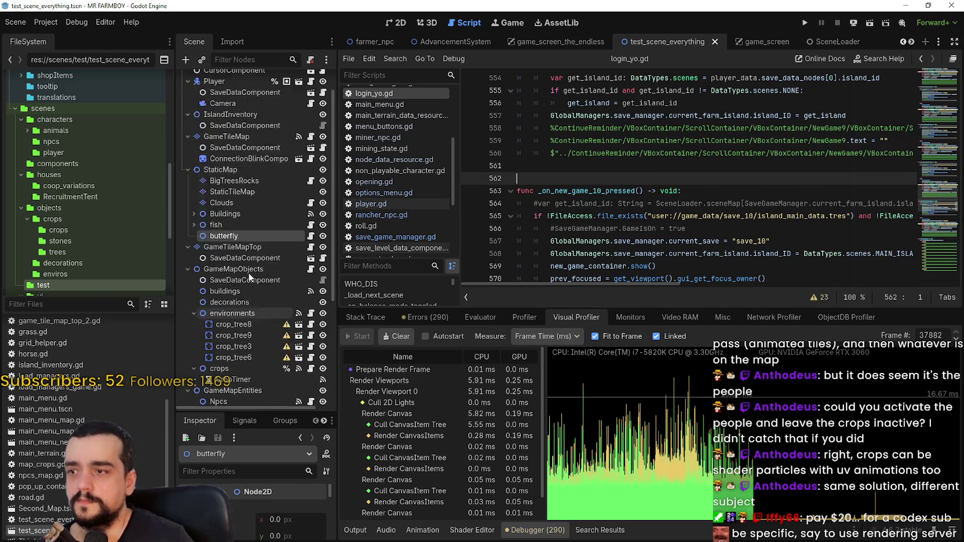
{"action": "scroll", "coordinate": [249, 277], "scroll_direction": "up", "scroll_amount": 2}
{"action": "left_click", "coordinate": [807, 26]}
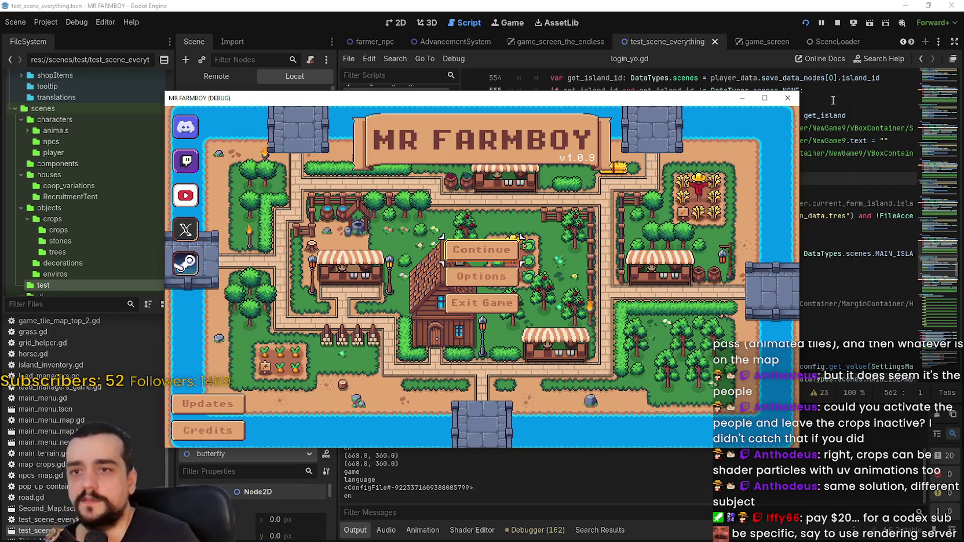
Step: Close the MR FARMBOY game window and scroll back up in login_yo.gd
{"action": "left_click", "coordinate": [504, 310]}
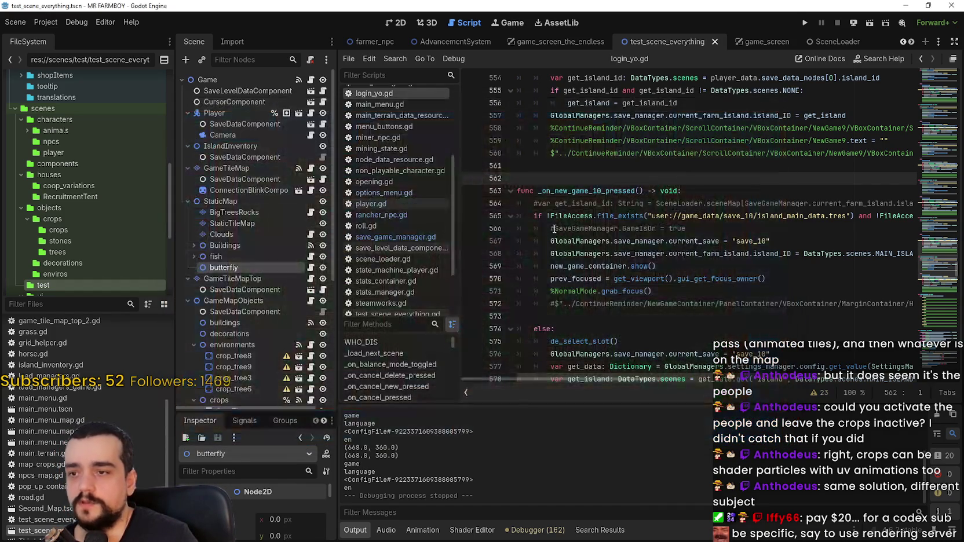
{"action": "scroll", "coordinate": [642, 180], "scroll_direction": "up", "scroll_amount": 5}
{"action": "mouse_move", "coordinate": [617, 227]}
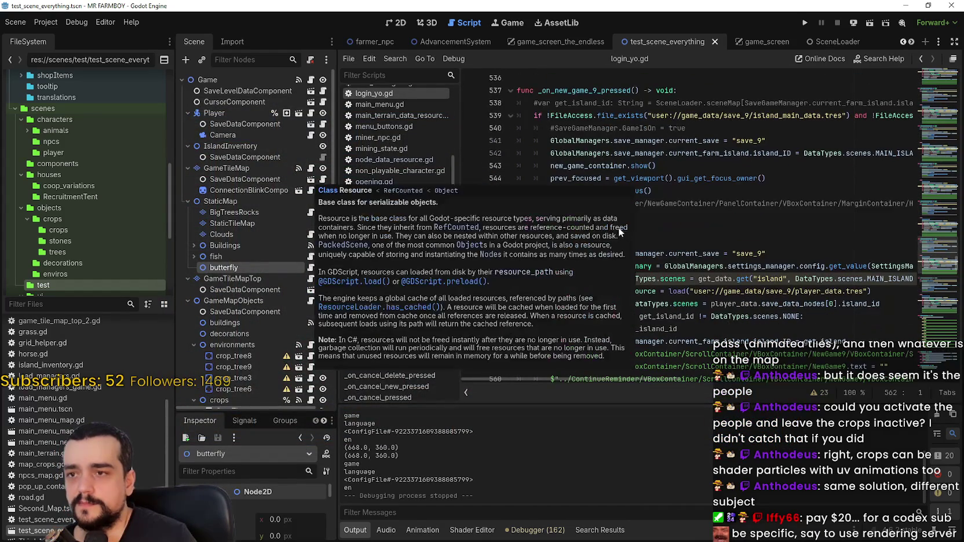
{"action": "scroll", "coordinate": [674, 224], "scroll_direction": "up", "scroll_amount": 4}
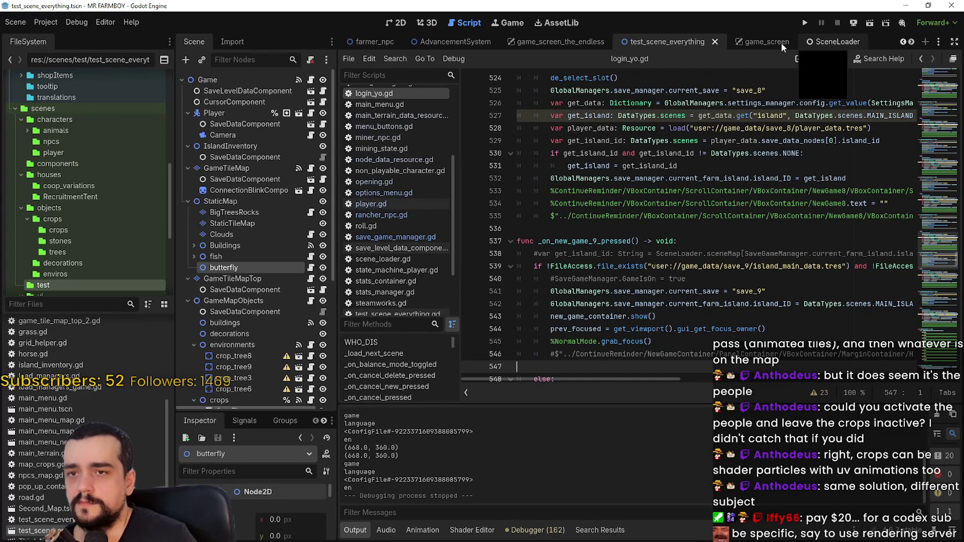
Step: Filter the FileSystem by 'global', open global_managers.gd, then filter by 'main'
{"action": "left_click", "coordinate": [60, 301]}
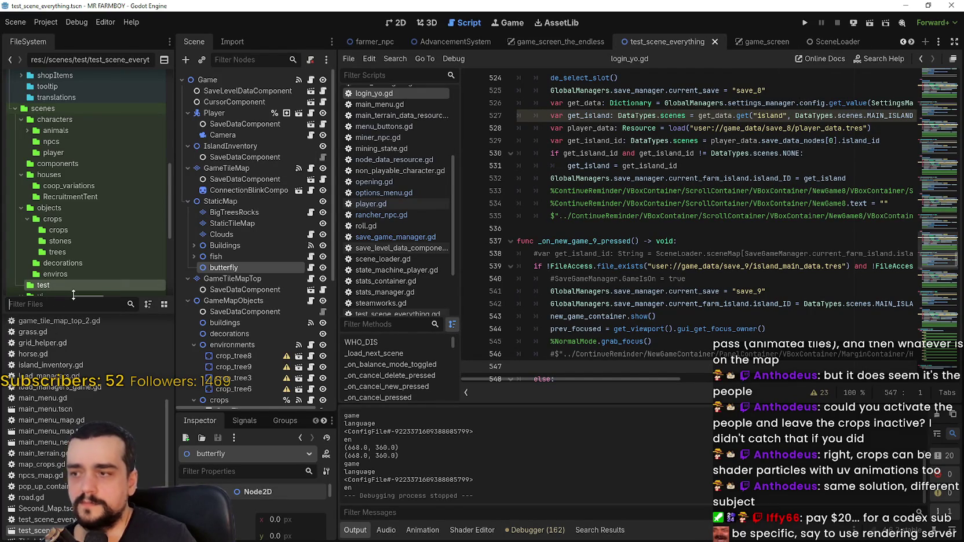
{"action": "type", "text": "prel"}
{"action": "key", "text": "BackSpace"}
{"action": "key", "text": "BackSpace"}
{"action": "key", "text": "BackSpace"}
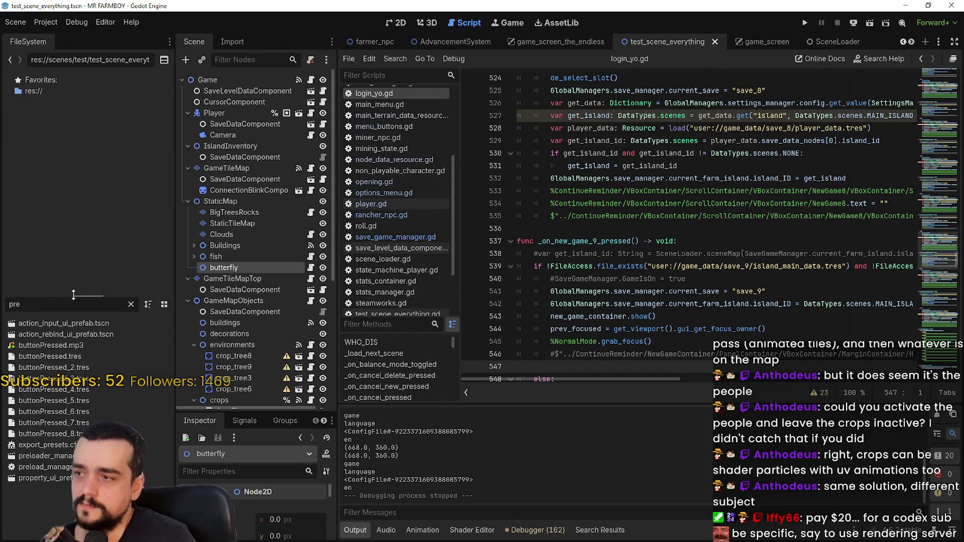
{"action": "type", "text": "global"}
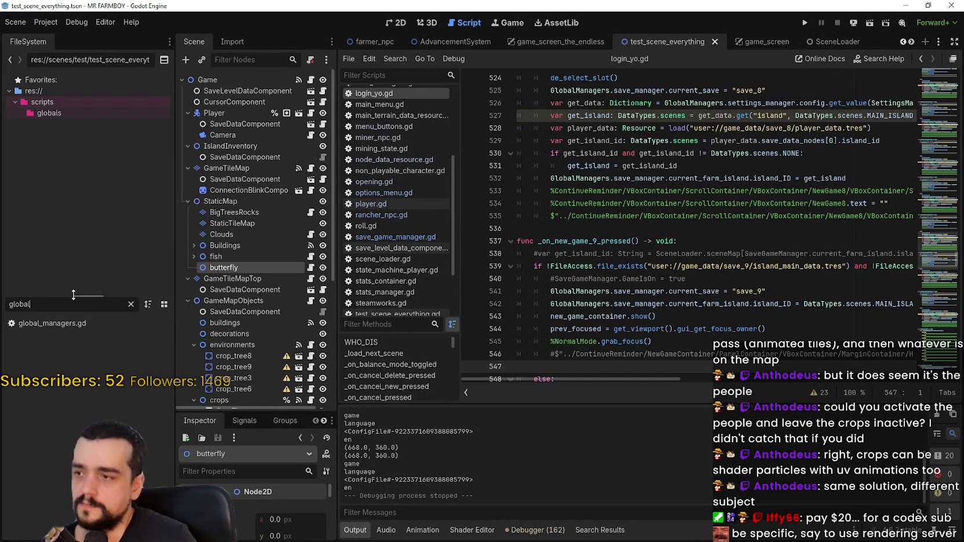
{"action": "double_click", "coordinate": [84, 321]}
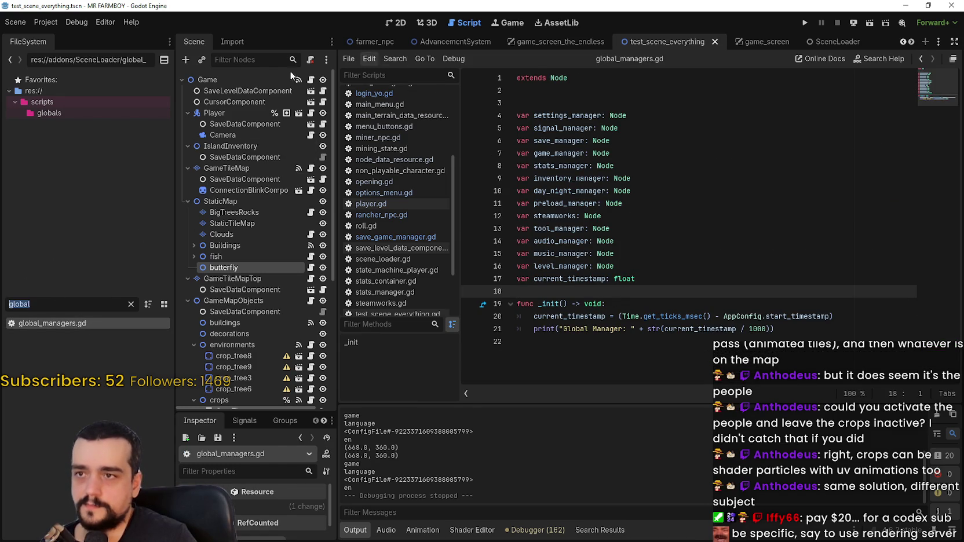
{"action": "type", "text": "main"}
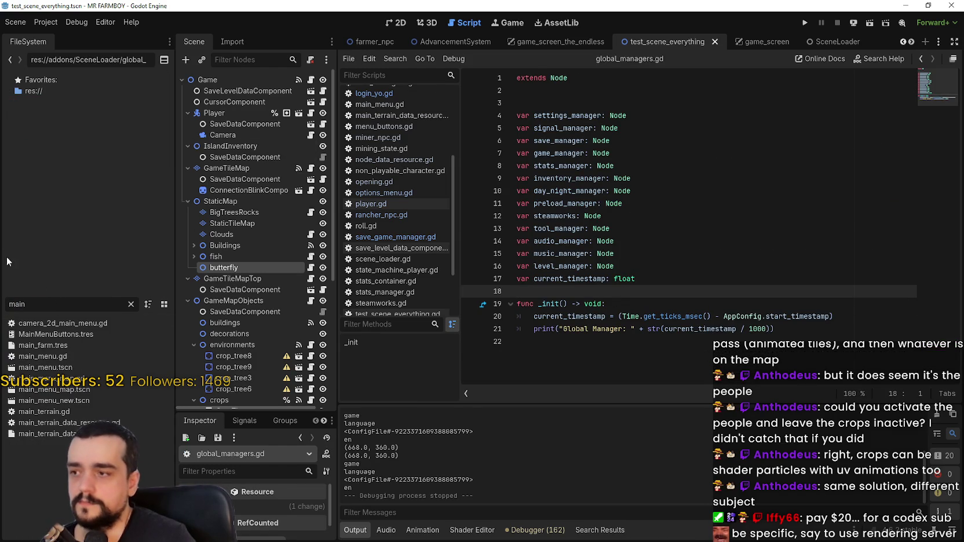
Step: Open main_menu.tscn and the load_managers.gd script attached to its LoadManagers node
{"action": "double_click", "coordinate": [75, 366]}
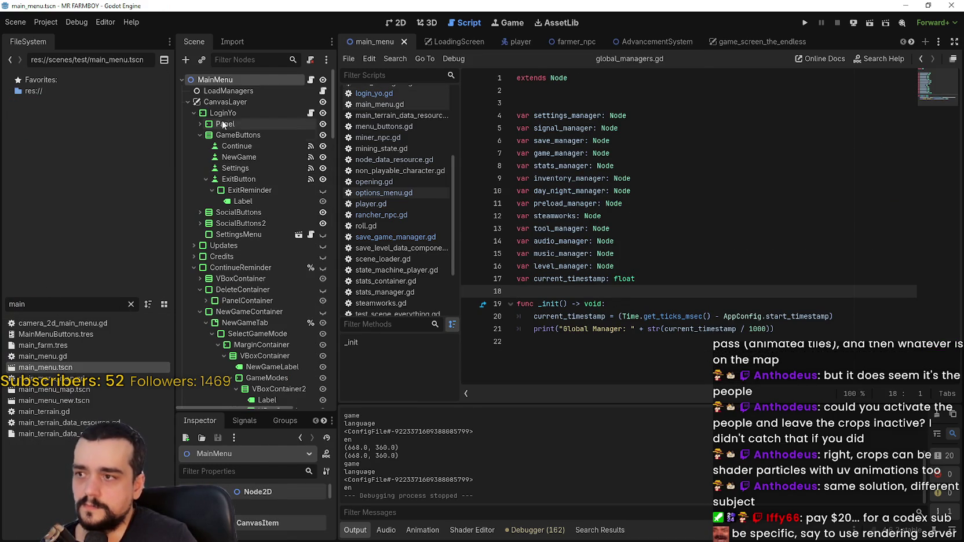
{"action": "left_click", "coordinate": [212, 89]}
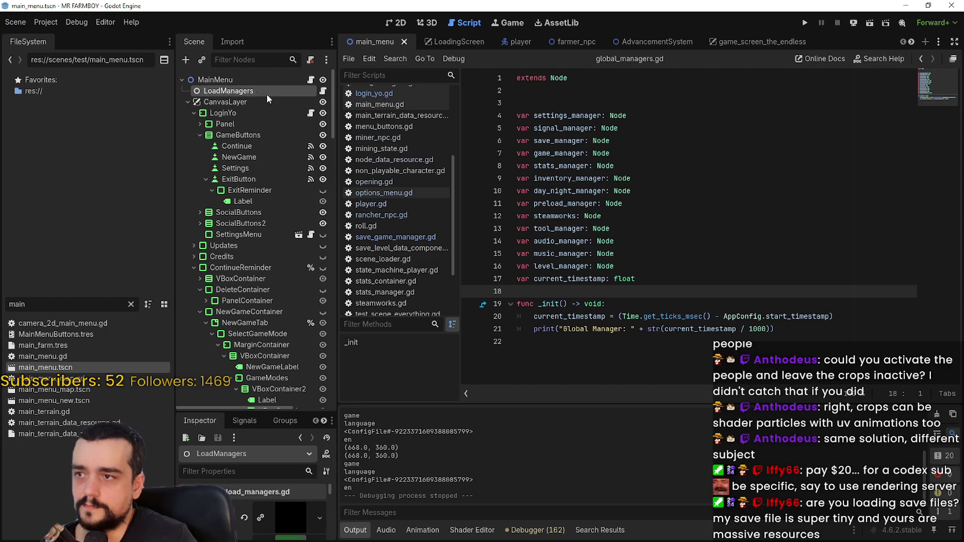
{"action": "left_click", "coordinate": [323, 92]}
Step: Select line 32 instantiating PRELOAD_MANAGER, then filter the FileSystem by 'prelo'
{"action": "left_click", "coordinate": [751, 168]}
{"action": "scroll", "coordinate": [748, 169], "scroll_direction": "down", "scroll_amount": 5}
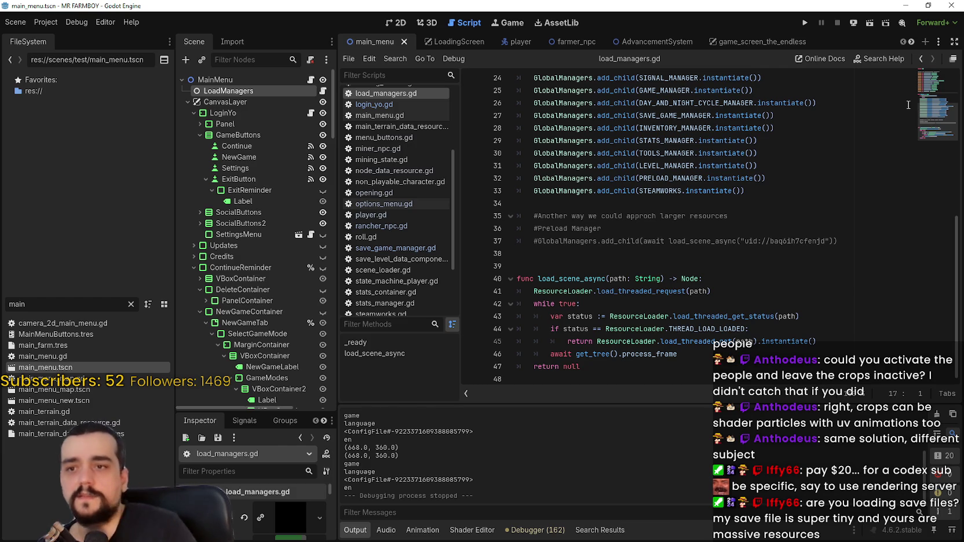
{"action": "scroll", "coordinate": [565, 267], "scroll_direction": "up", "scroll_amount": 3}
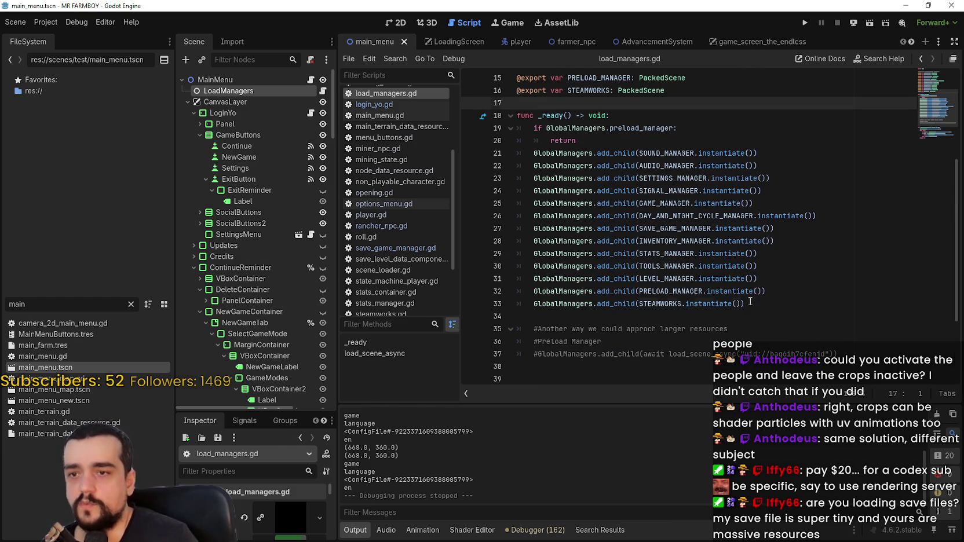
{"action": "mouse_move", "coordinate": [747, 304]}
{"action": "left_mouse_down"}
{"action": "mouse_move", "coordinate": [487, 146]}
{"action": "mouse_move", "coordinate": [491, 155]}
{"action": "left_mouse_up"}
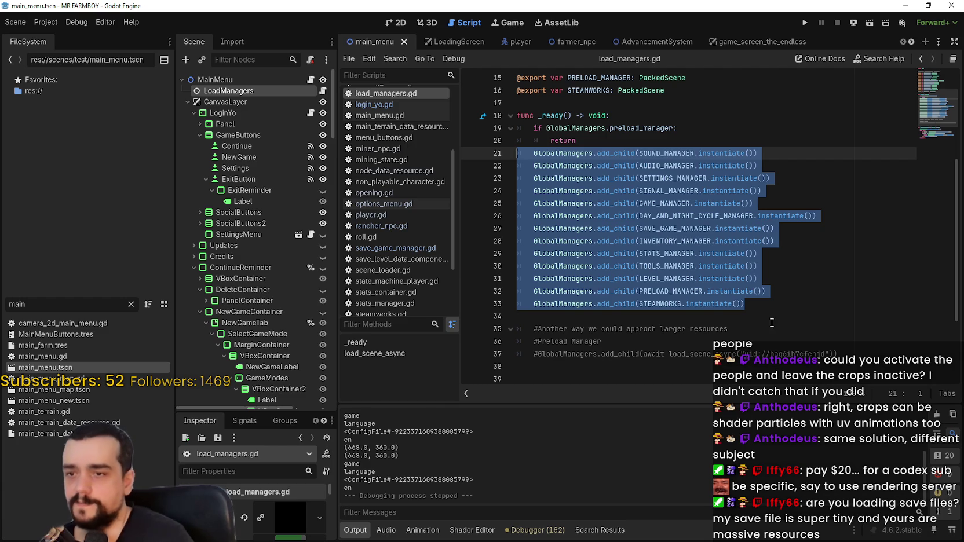
{"action": "mouse_move", "coordinate": [511, 303]}
{"action": "left_mouse_down"}
{"action": "mouse_move", "coordinate": [511, 279]}
{"action": "mouse_move", "coordinate": [510, 288]}
{"action": "left_mouse_up"}
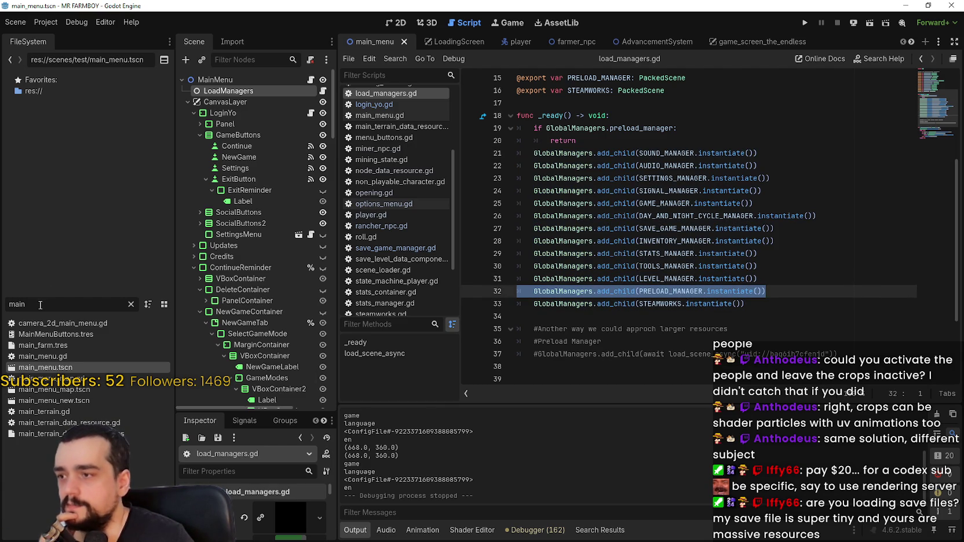
{"action": "double_click", "coordinate": [16, 304]}
{"action": "type", "text": "prelo"}
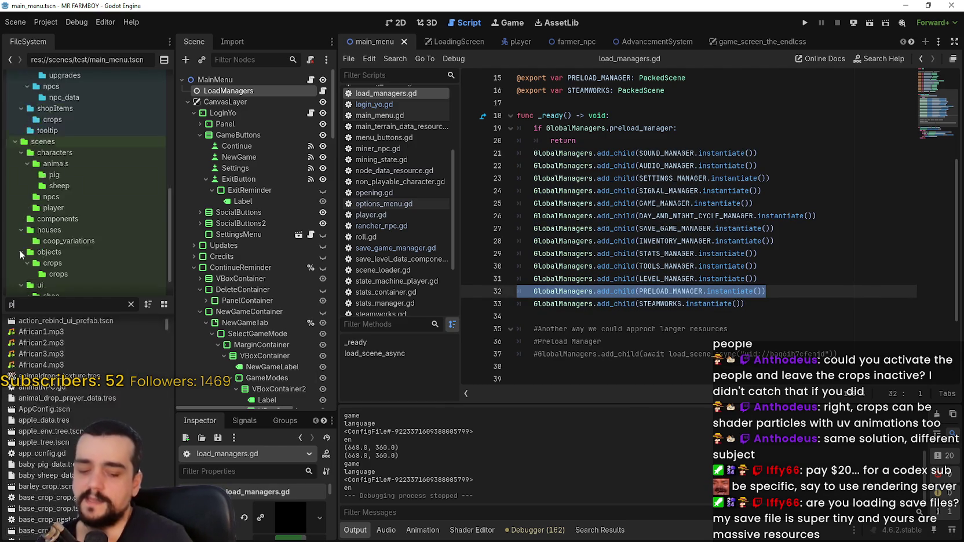
Step: Open preloader_manager.tscn and inspect the NpcPreloader and ResourcePreloader lists in a taller bottom panel
{"action": "double_click", "coordinate": [85, 324]}
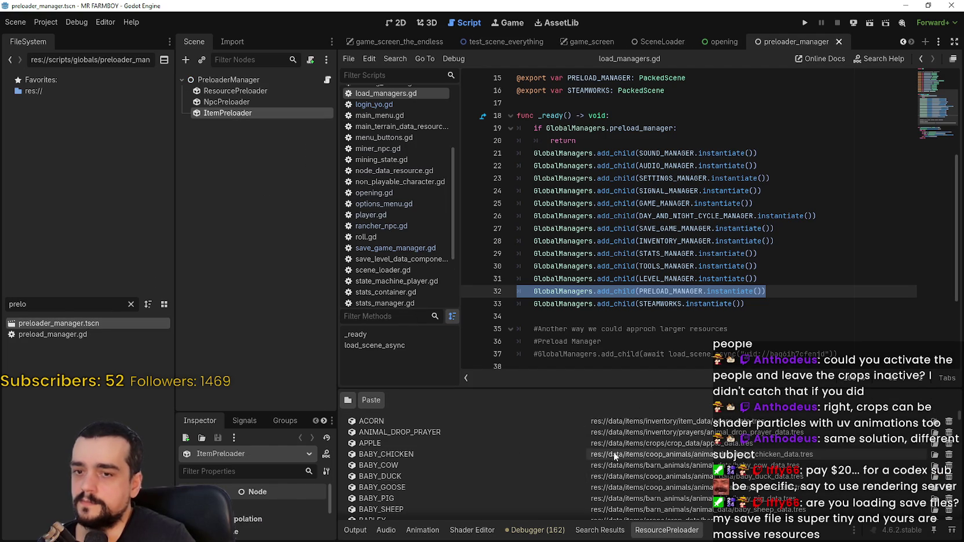
{"action": "left_click", "coordinate": [230, 102]}
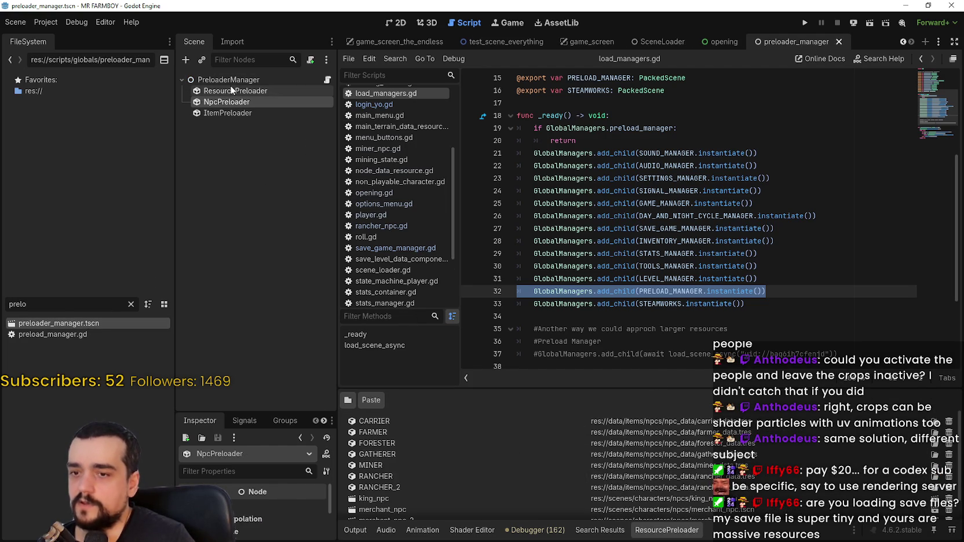
{"action": "left_click", "coordinate": [229, 86]}
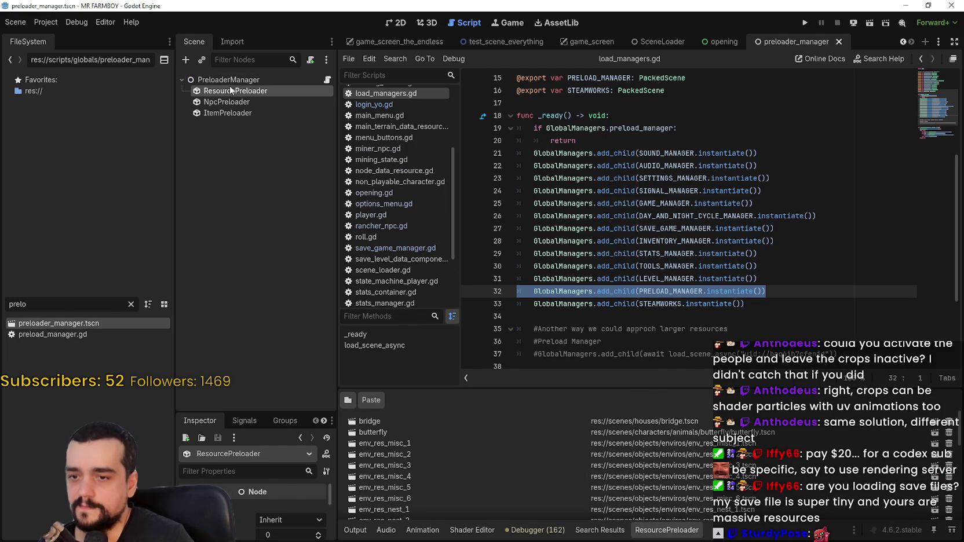
{"action": "left_click_drag", "start_coordinate": [502, 387], "coordinate": [503, 298]}
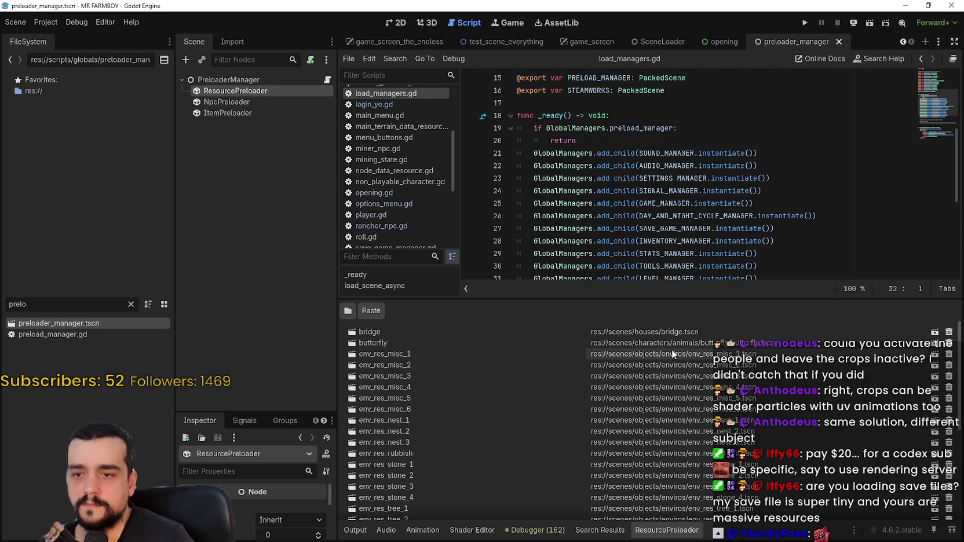
{"action": "scroll", "coordinate": [666, 373], "scroll_direction": "down", "scroll_amount": 3}
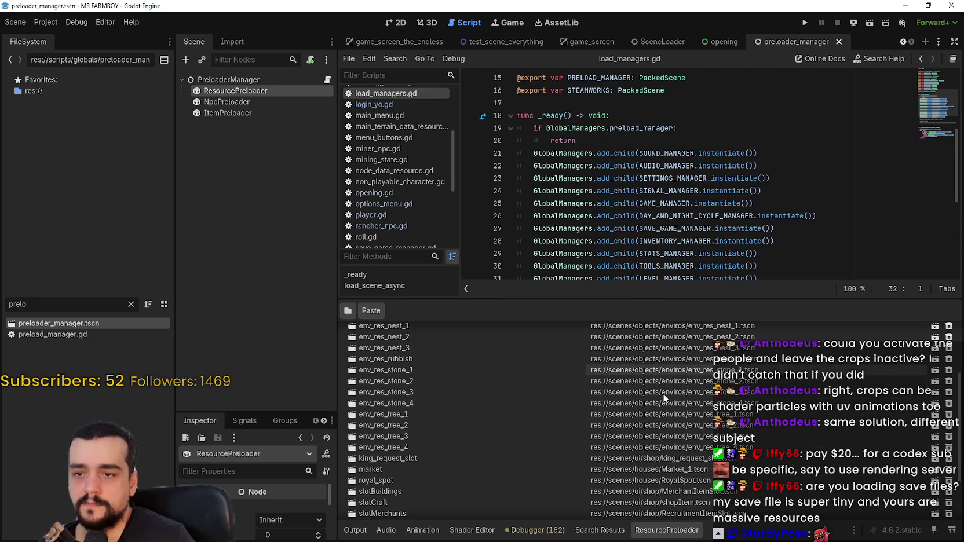
{"action": "scroll", "coordinate": [663, 393], "scroll_direction": "down", "scroll_amount": 4}
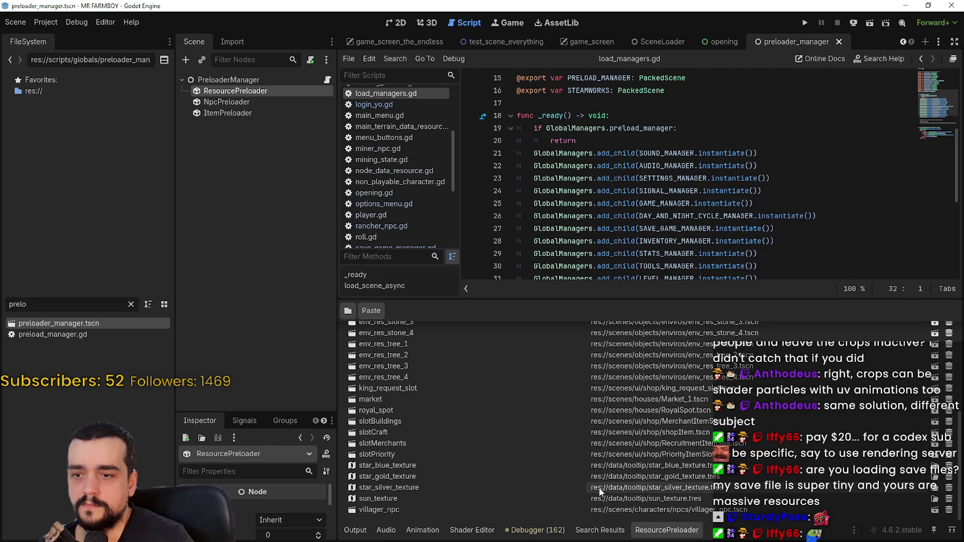
{"action": "left_click", "coordinate": [263, 103]}
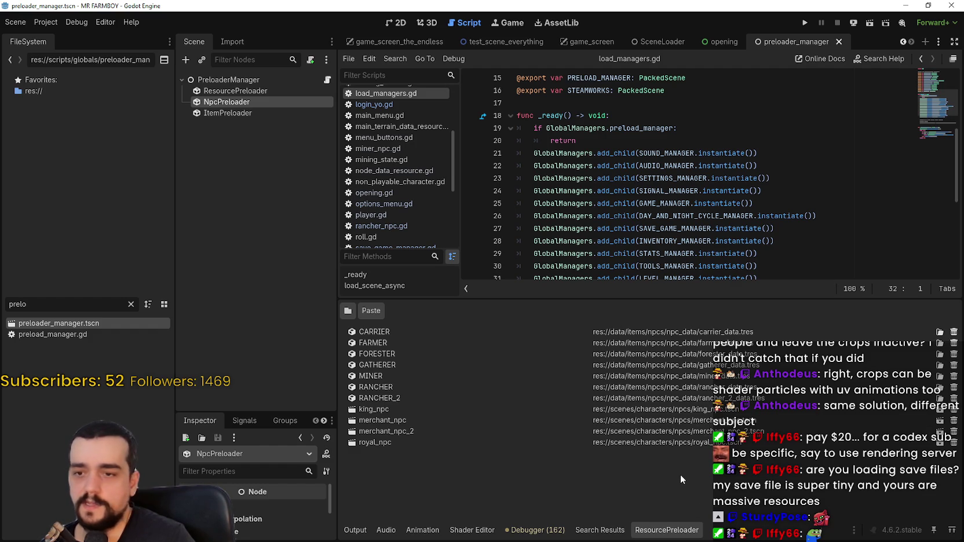
Step: Show ItemPreloader's item resources and scroll down to PARSNIP, PINTO_BEANS and POTATO
{"action": "left_click", "coordinate": [219, 113]}
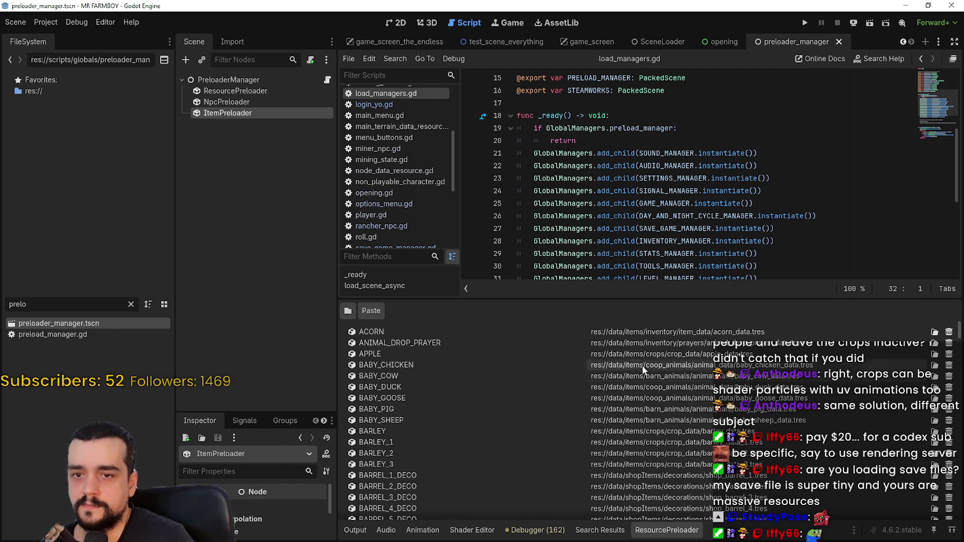
{"action": "scroll", "coordinate": [630, 349], "scroll_direction": "down", "scroll_amount": 3}
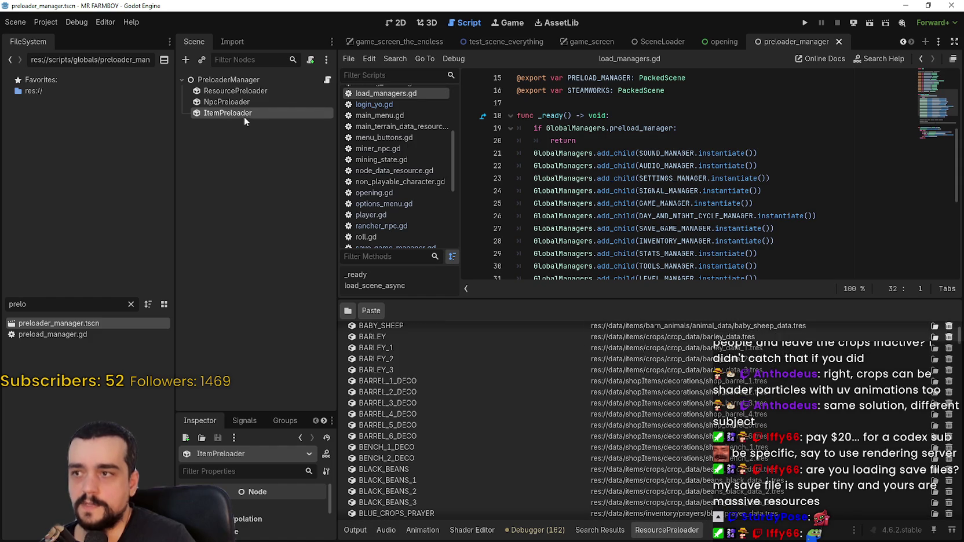
{"action": "scroll", "coordinate": [615, 438], "scroll_direction": "down", "scroll_amount": 5}
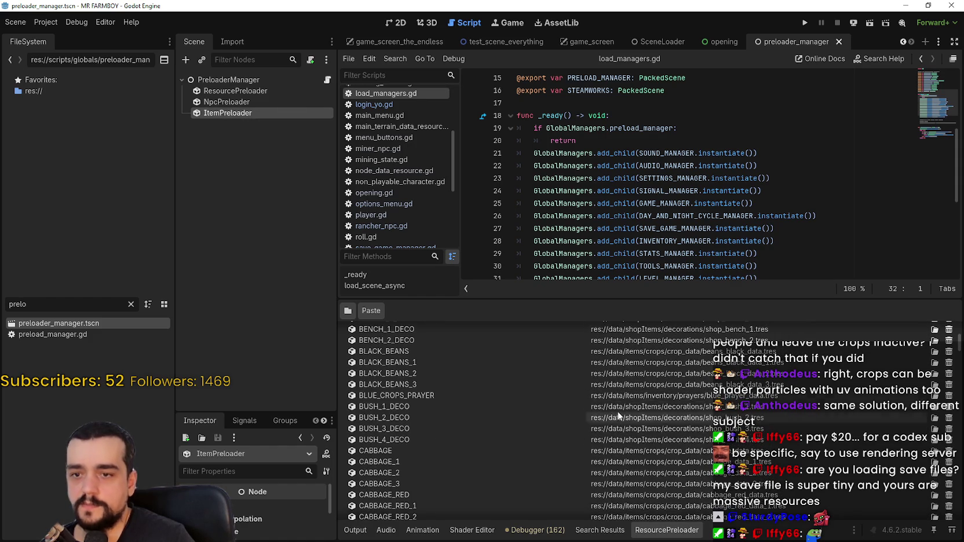
{"action": "scroll", "coordinate": [616, 397], "scroll_direction": "down", "scroll_amount": 4}
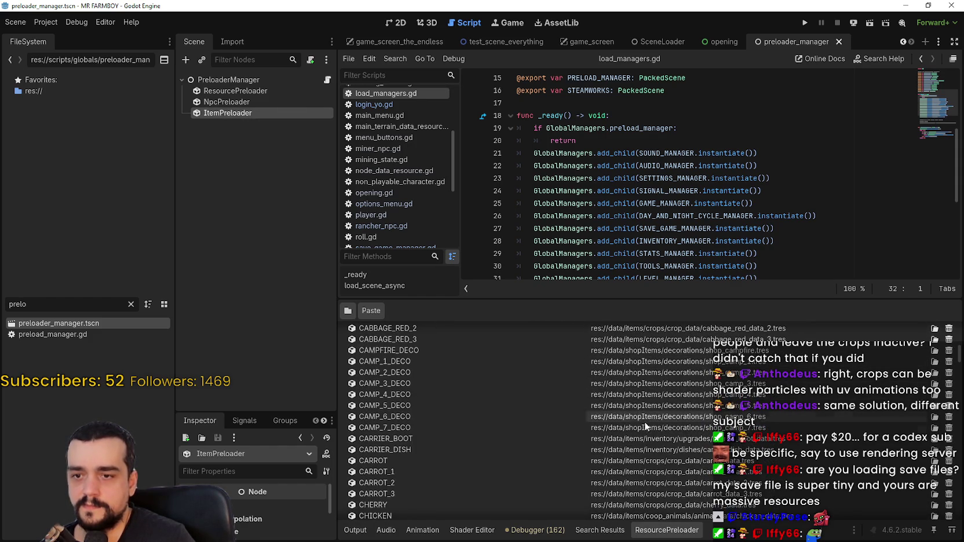
{"action": "scroll", "coordinate": [649, 429], "scroll_direction": "down", "scroll_amount": 5}
{"action": "scroll", "coordinate": [649, 429], "scroll_direction": "down", "scroll_amount": 6}
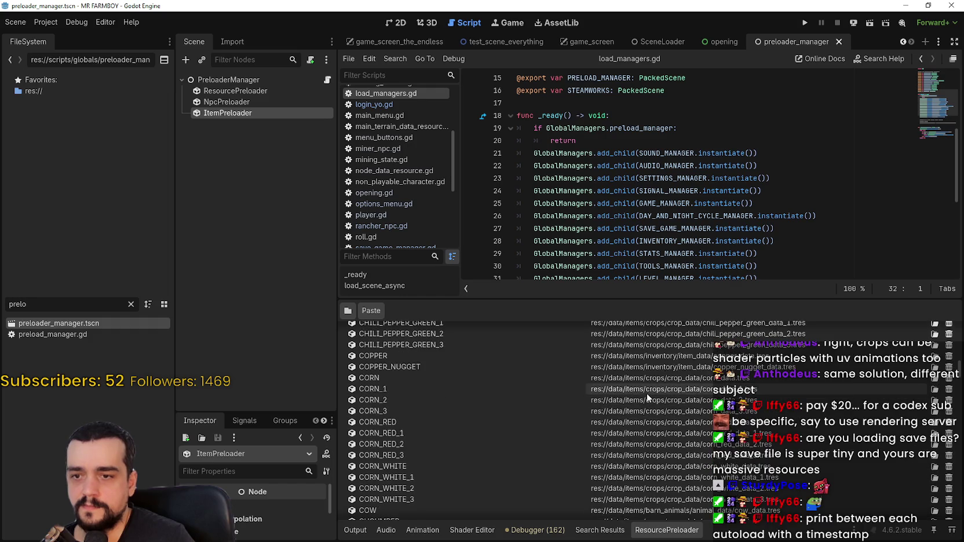
{"action": "scroll", "coordinate": [645, 397], "scroll_direction": "down", "scroll_amount": 15}
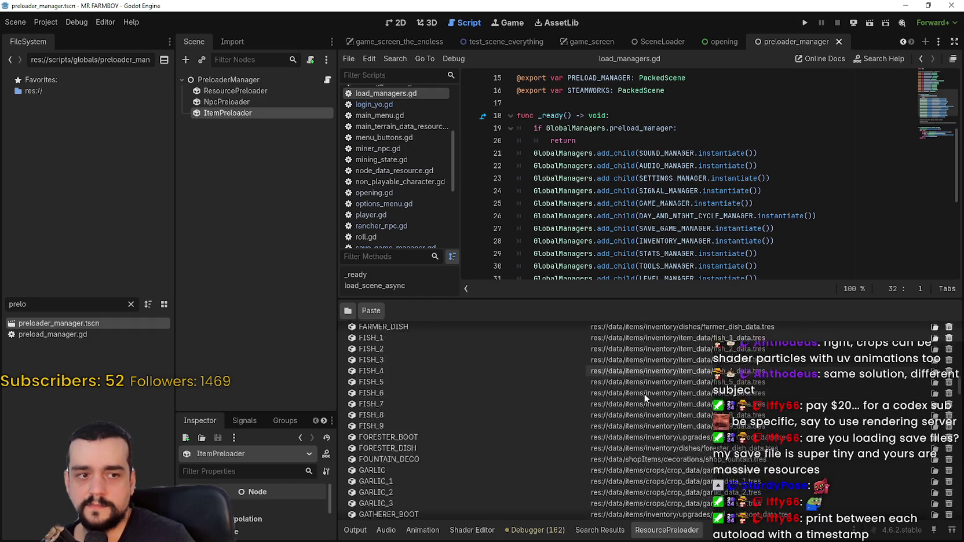
{"action": "scroll", "coordinate": [644, 397], "scroll_direction": "down", "scroll_amount": 7}
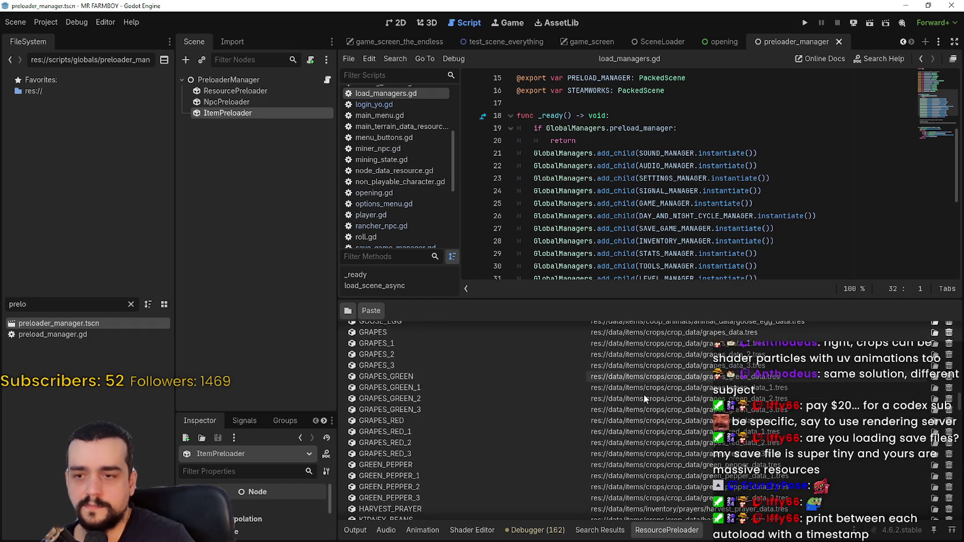
{"action": "scroll", "coordinate": [644, 394], "scroll_direction": "down", "scroll_amount": 8}
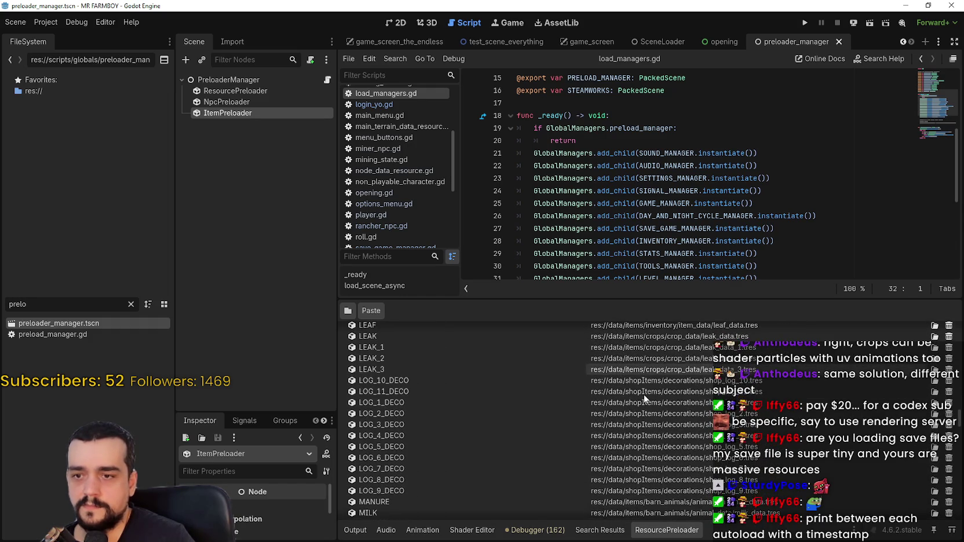
{"action": "scroll", "coordinate": [675, 462], "scroll_direction": "down", "scroll_amount": 2}
{"action": "scroll", "coordinate": [645, 386], "scroll_direction": "down", "scroll_amount": 2}
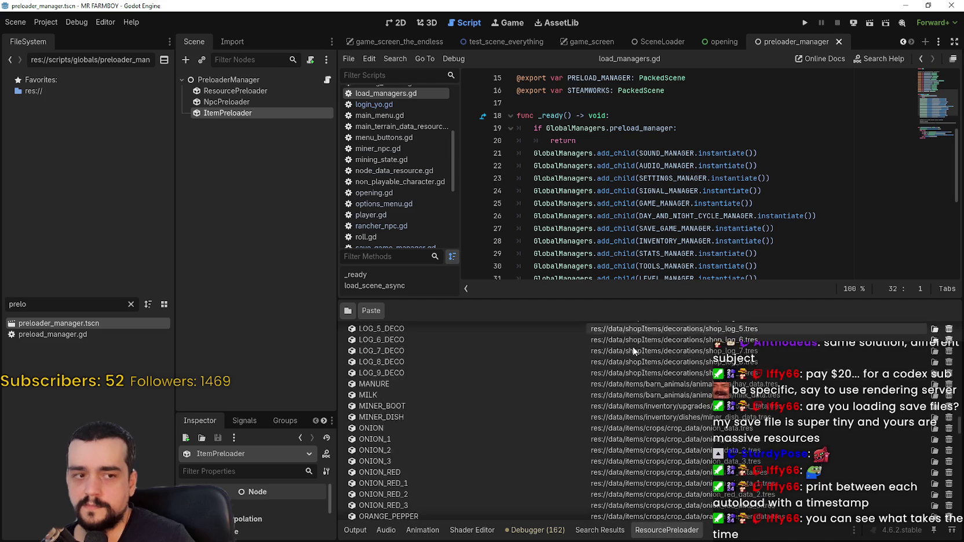
{"action": "scroll", "coordinate": [646, 419], "scroll_direction": "down", "scroll_amount": 5}
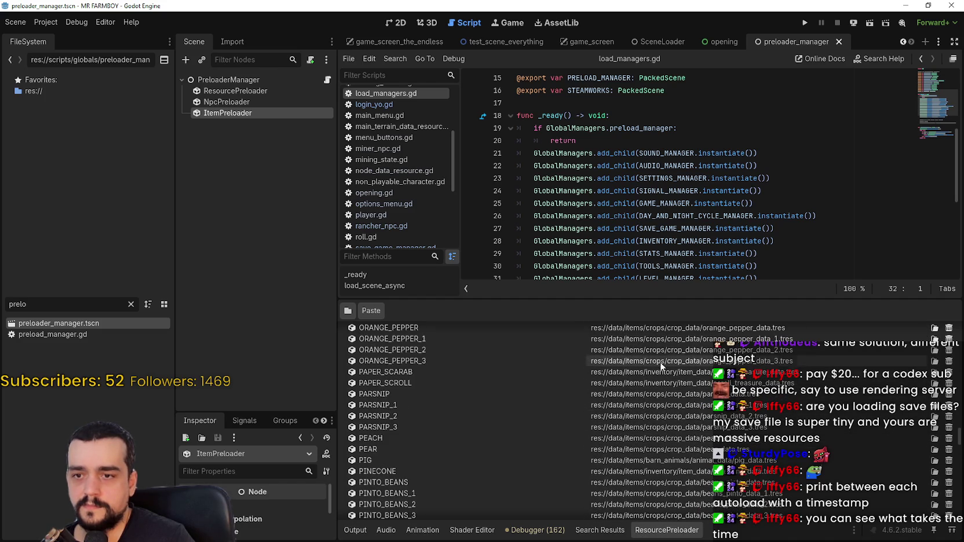
{"action": "scroll", "coordinate": [683, 395], "scroll_direction": "down", "scroll_amount": 2}
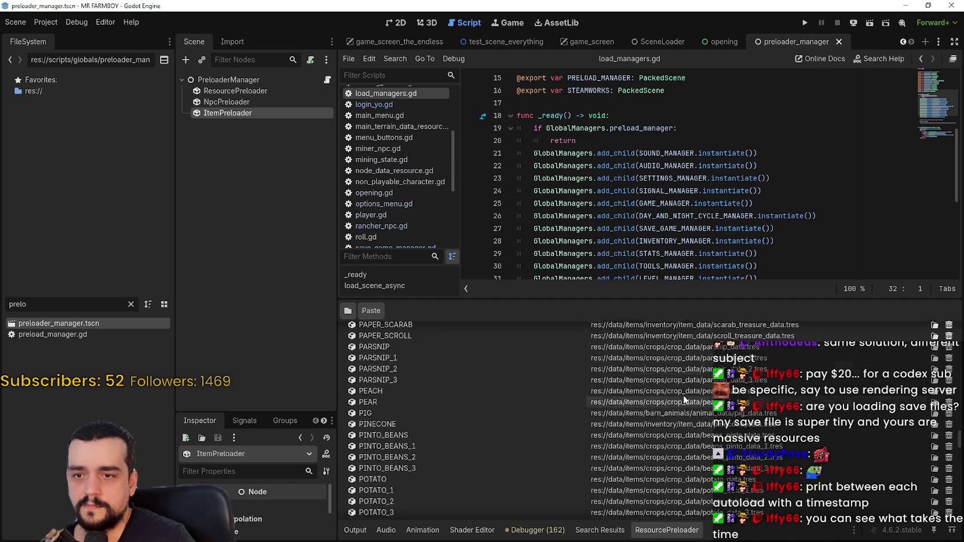